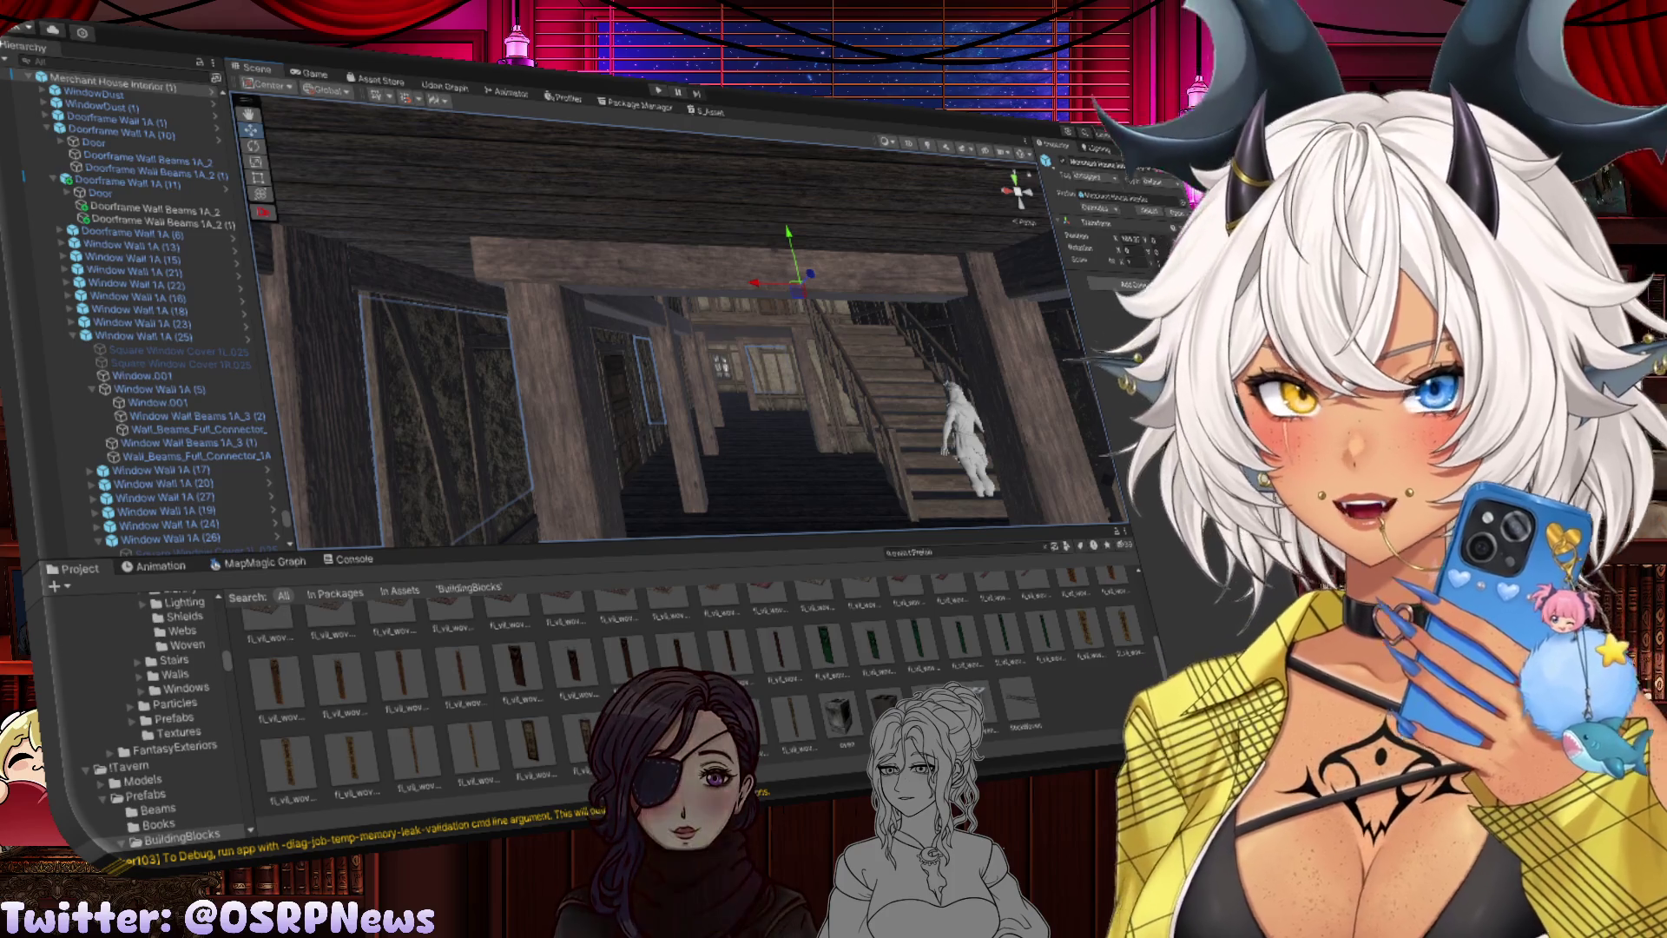
# Step: Stretch the first horizontal beam longer along the wall beside the door
pyautogui.moveTo(719, 436)
pyautogui.mouseDown()
pyautogui.moveTo(501, 401)
pyautogui.moveTo(614, 376)
pyautogui.mouseUp()
pyautogui.click(621, 297)
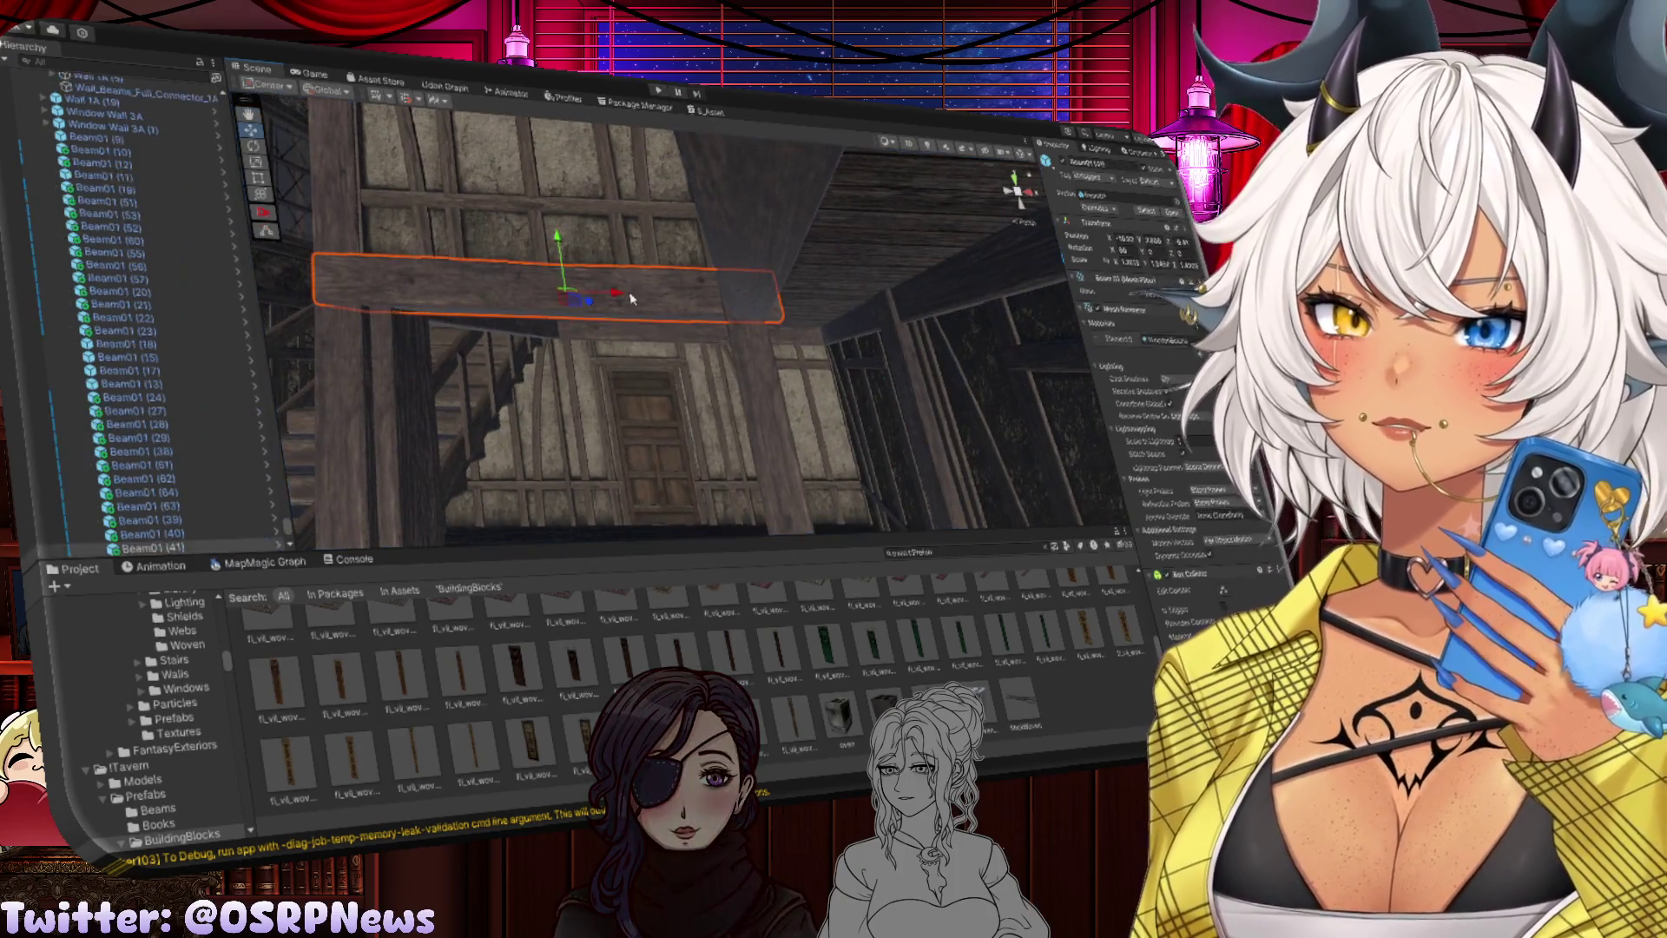
pyautogui.click(406, 301)
pyautogui.press('r')
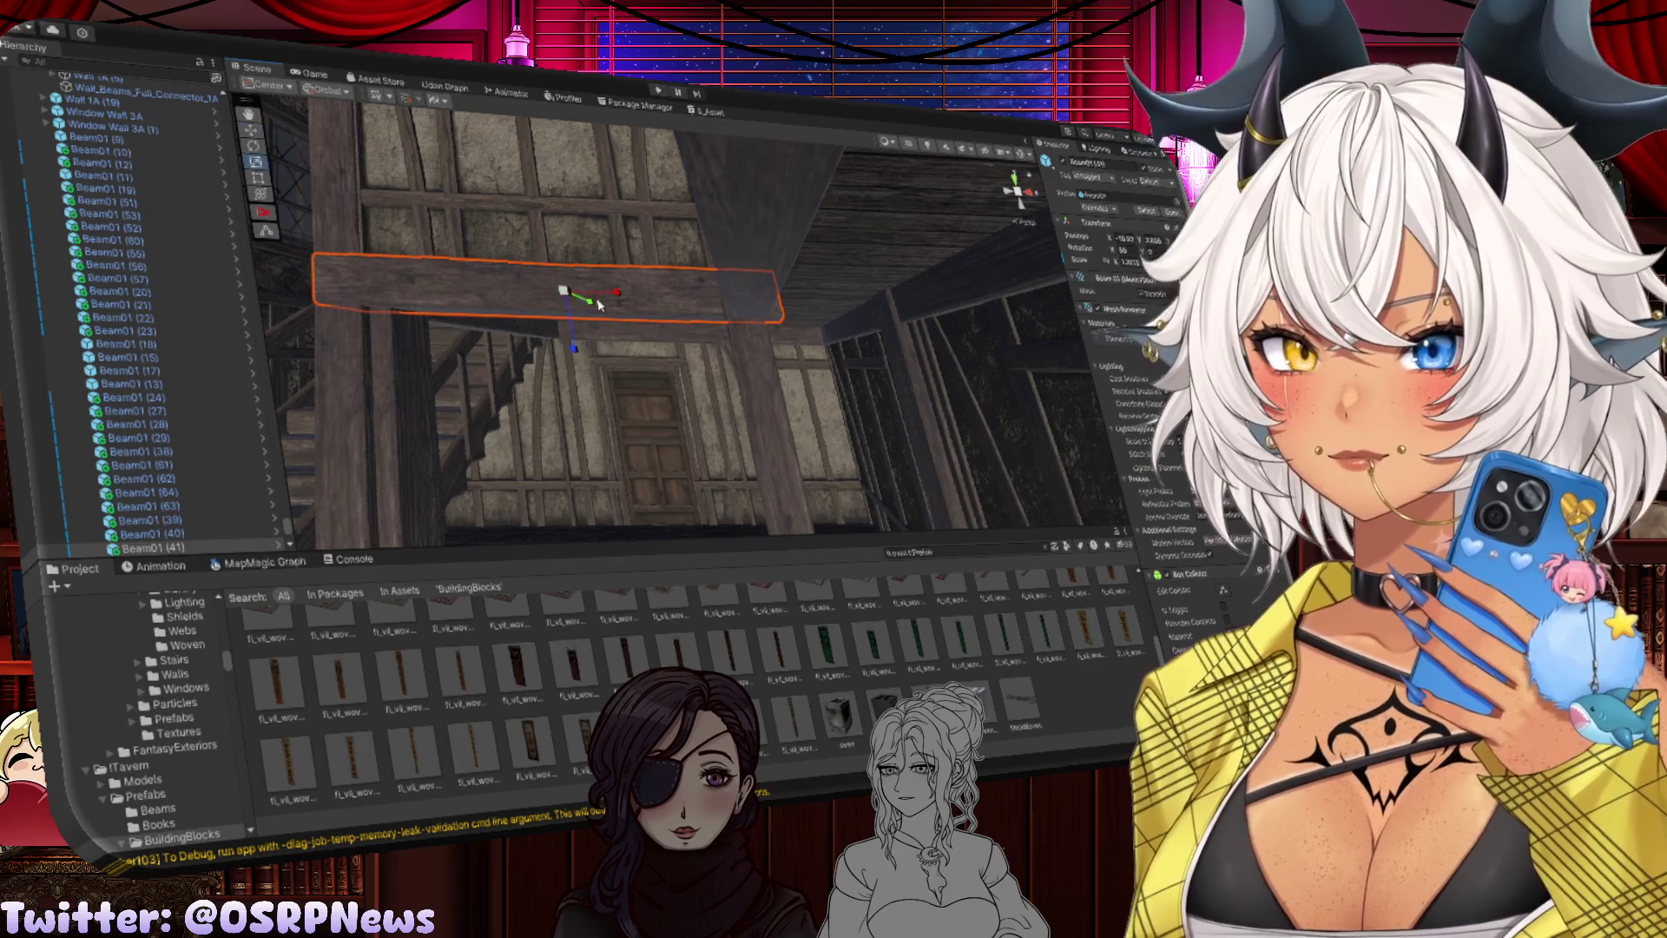
pyautogui.moveTo(612, 296); pyautogui.dragTo(683, 301)
pyautogui.press('w')
pyautogui.press('r')
# Step: Raise upper-wall beam Beam01 (42) slightly and extend its right end along the wall
pyautogui.click(506, 369)
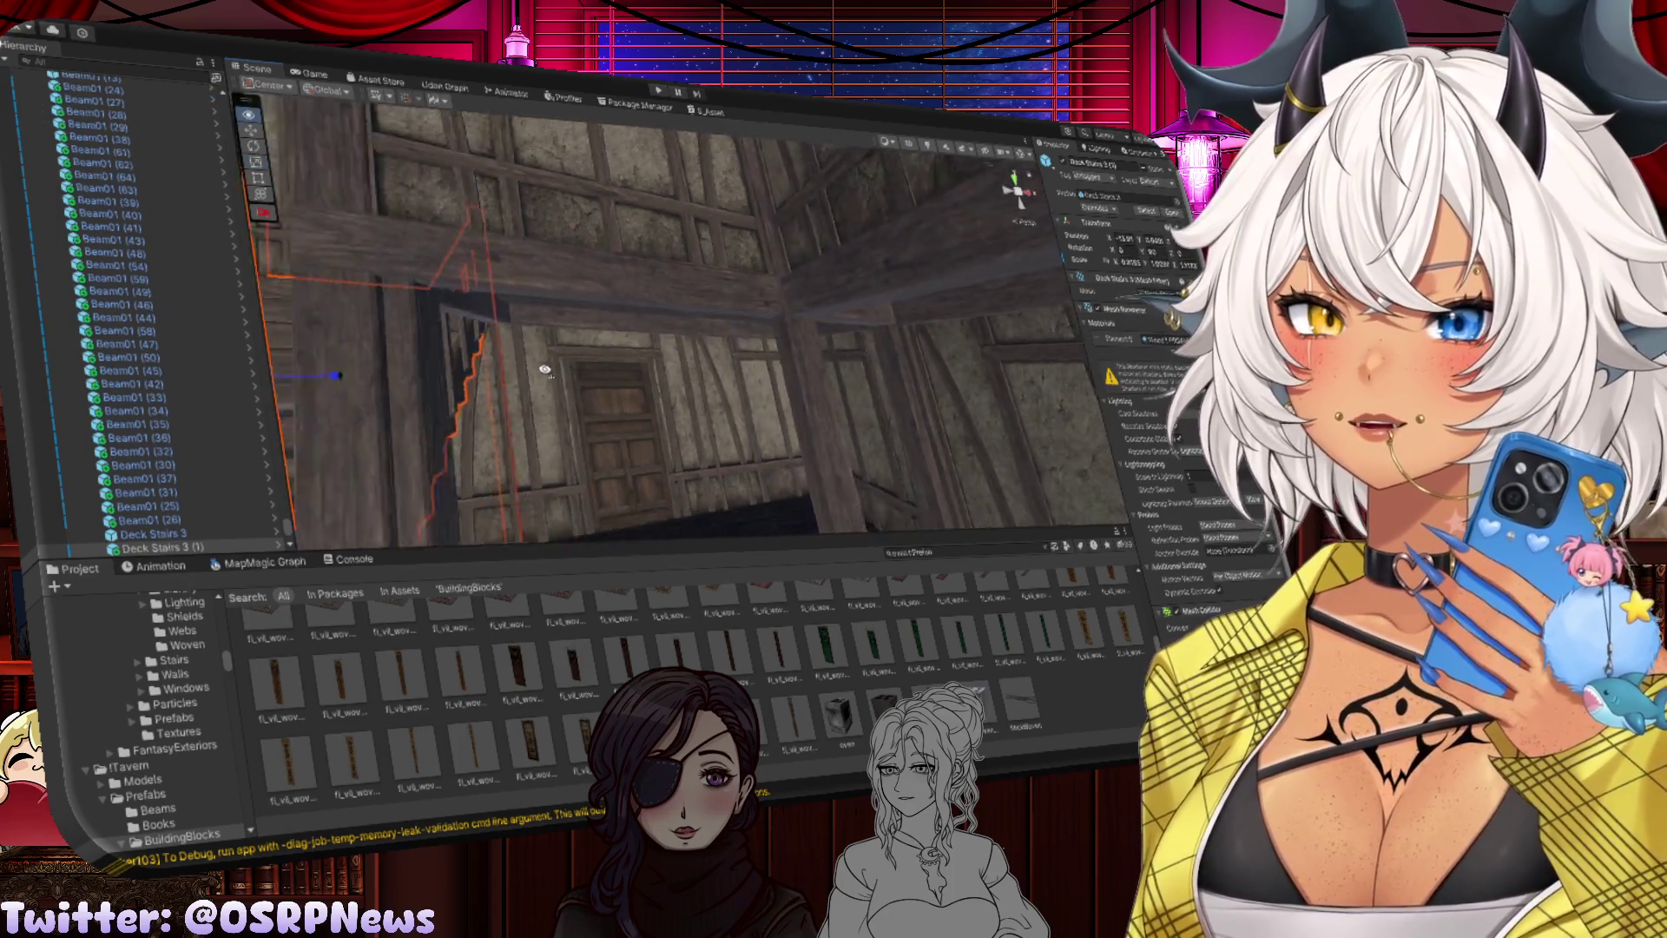
pyautogui.moveTo(605, 367)
pyautogui.mouseDown()
pyautogui.moveTo(550, 354)
pyautogui.moveTo(581, 277)
pyautogui.mouseUp()
pyautogui.click(561, 294)
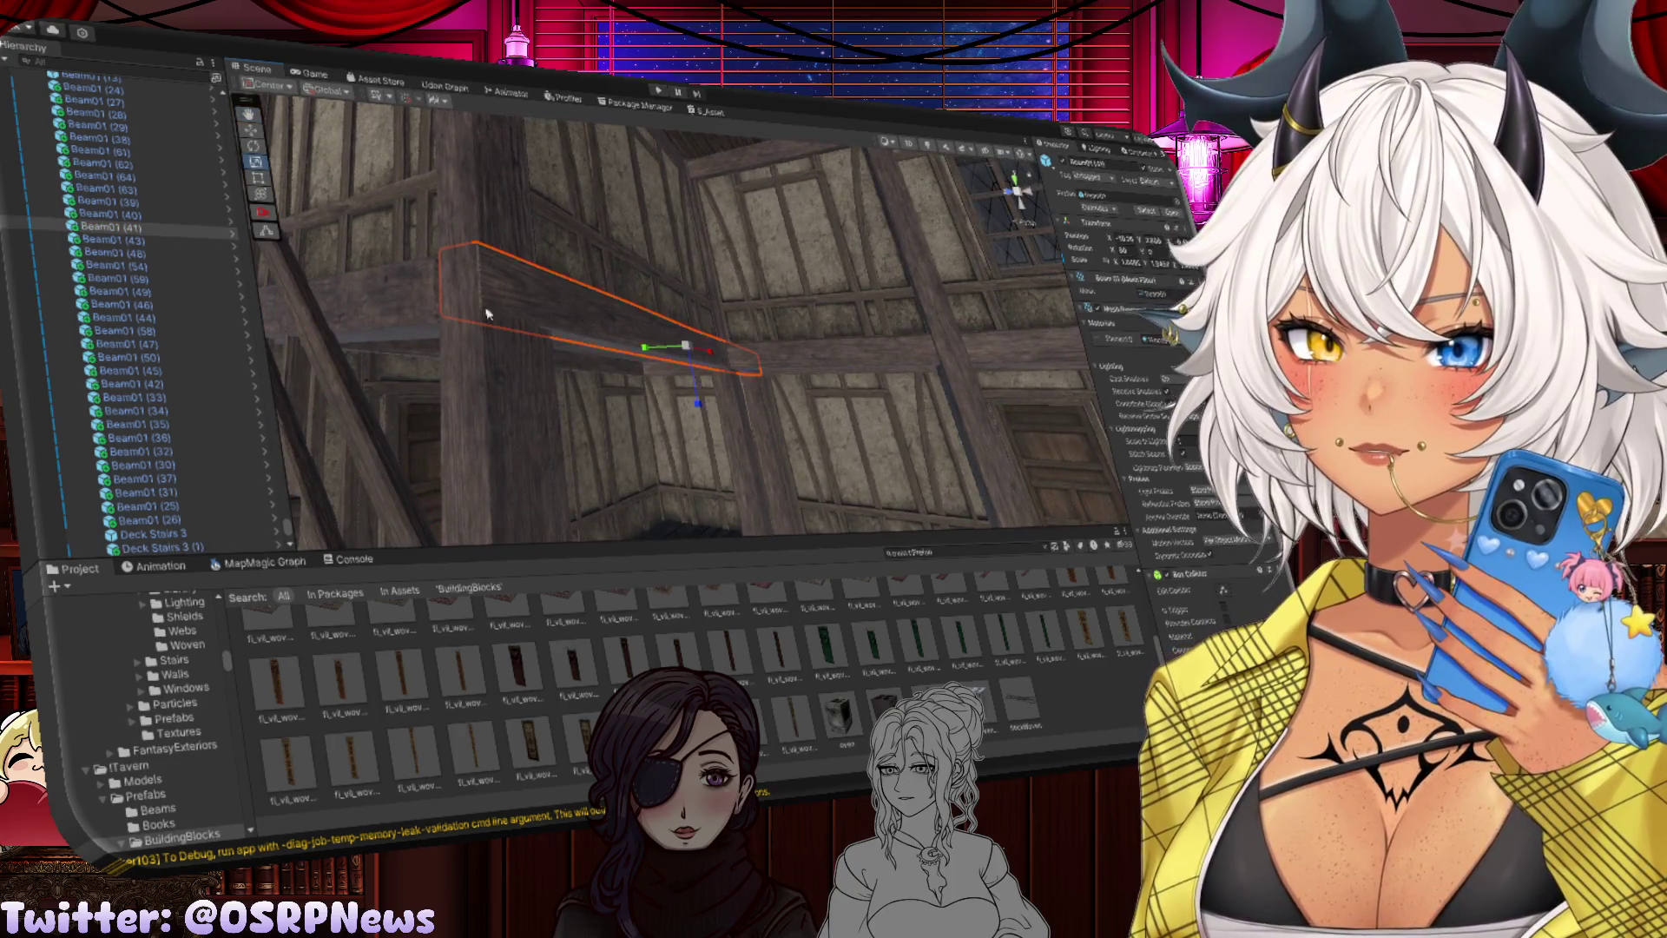
pyautogui.click(417, 308)
pyautogui.moveTo(416, 309)
pyautogui.mouseDown()
pyautogui.moveTo(456, 287)
pyautogui.moveTo(558, 341)
pyautogui.mouseUp()
pyautogui.keyDown('ctrl'); pyautogui.click(559, 341); pyautogui.keyUp('ctrl')
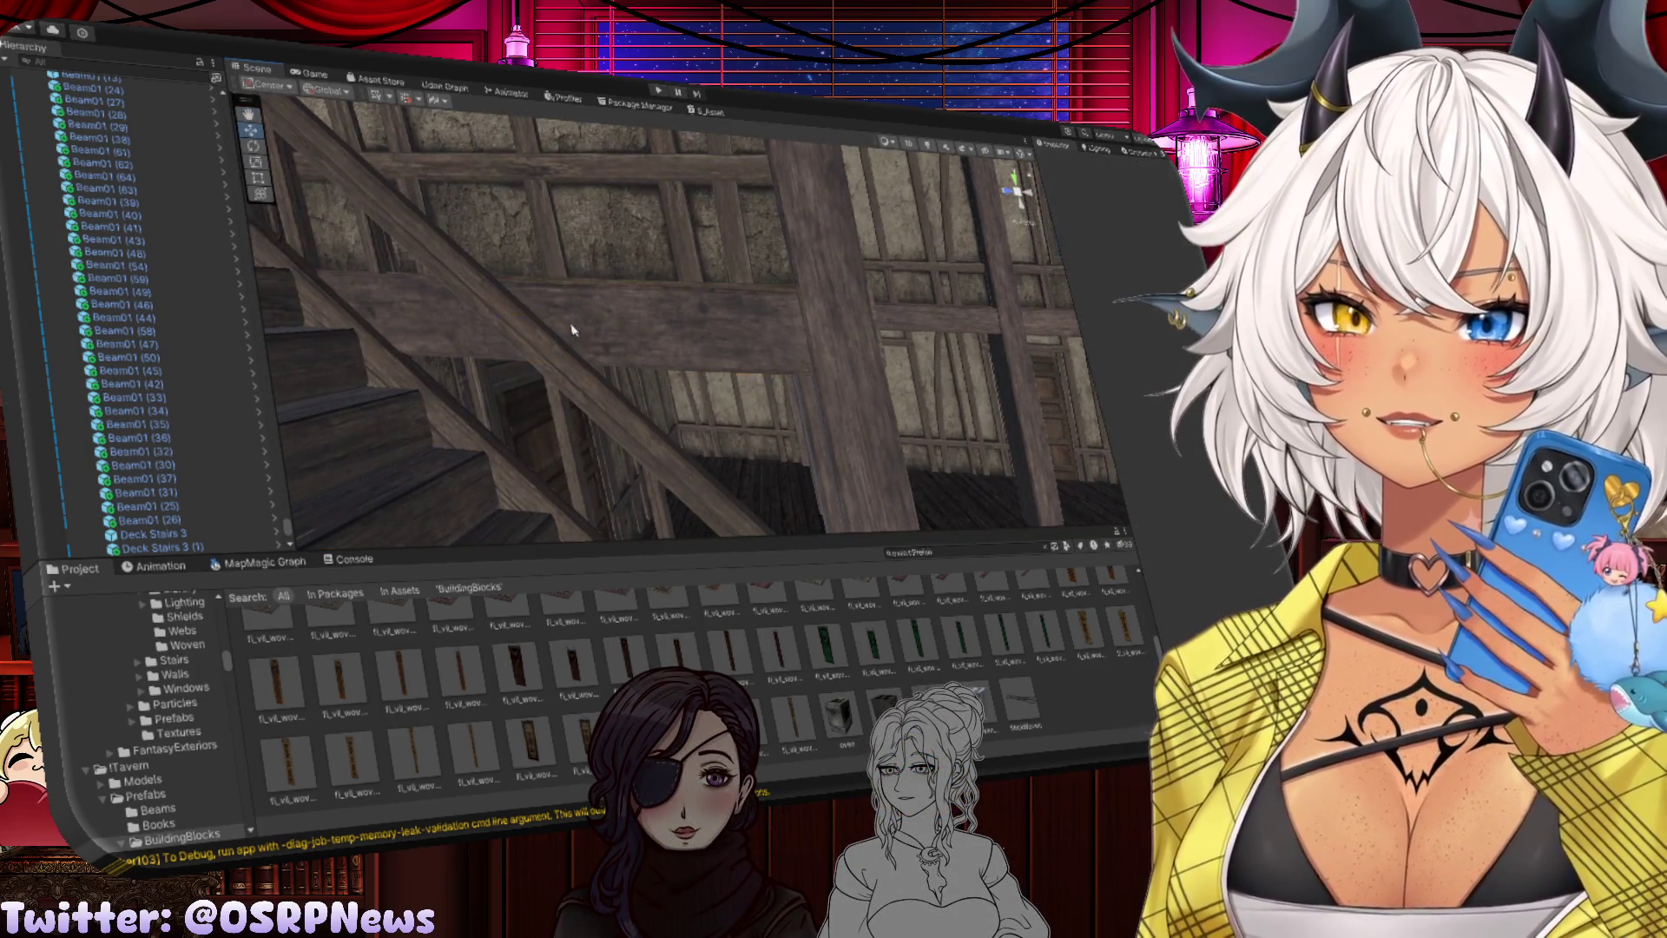
pyautogui.click(536, 260)
pyautogui.moveTo(536, 261); pyautogui.dragTo(536, 246)
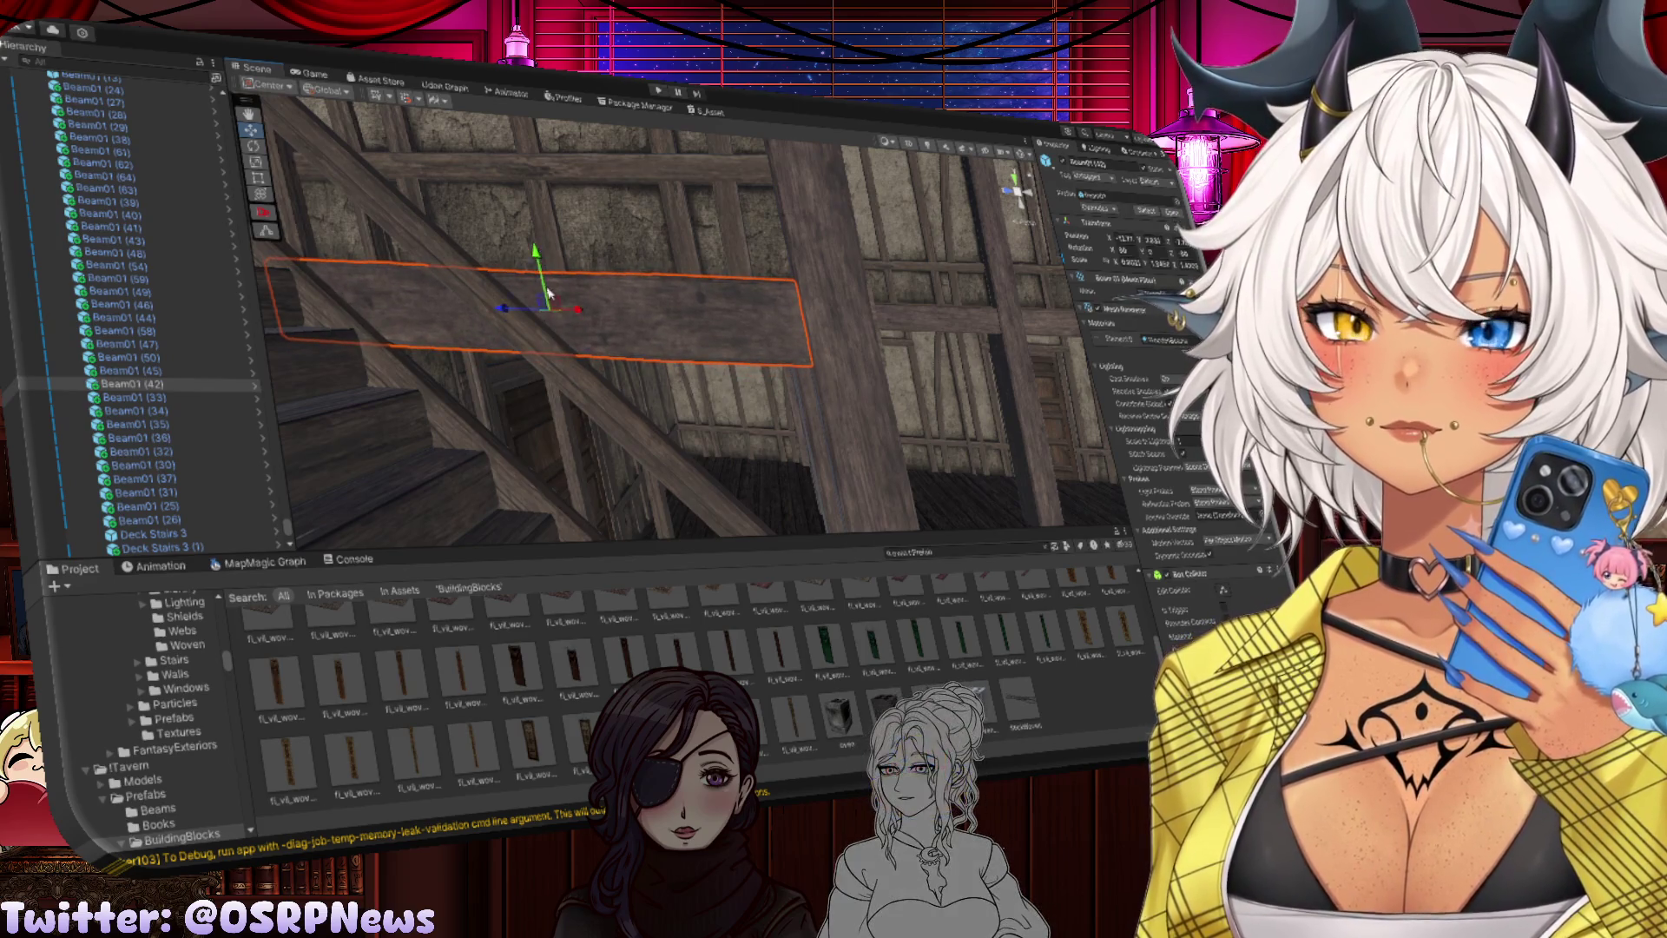
pyautogui.moveTo(583, 298); pyautogui.dragTo(516, 307)
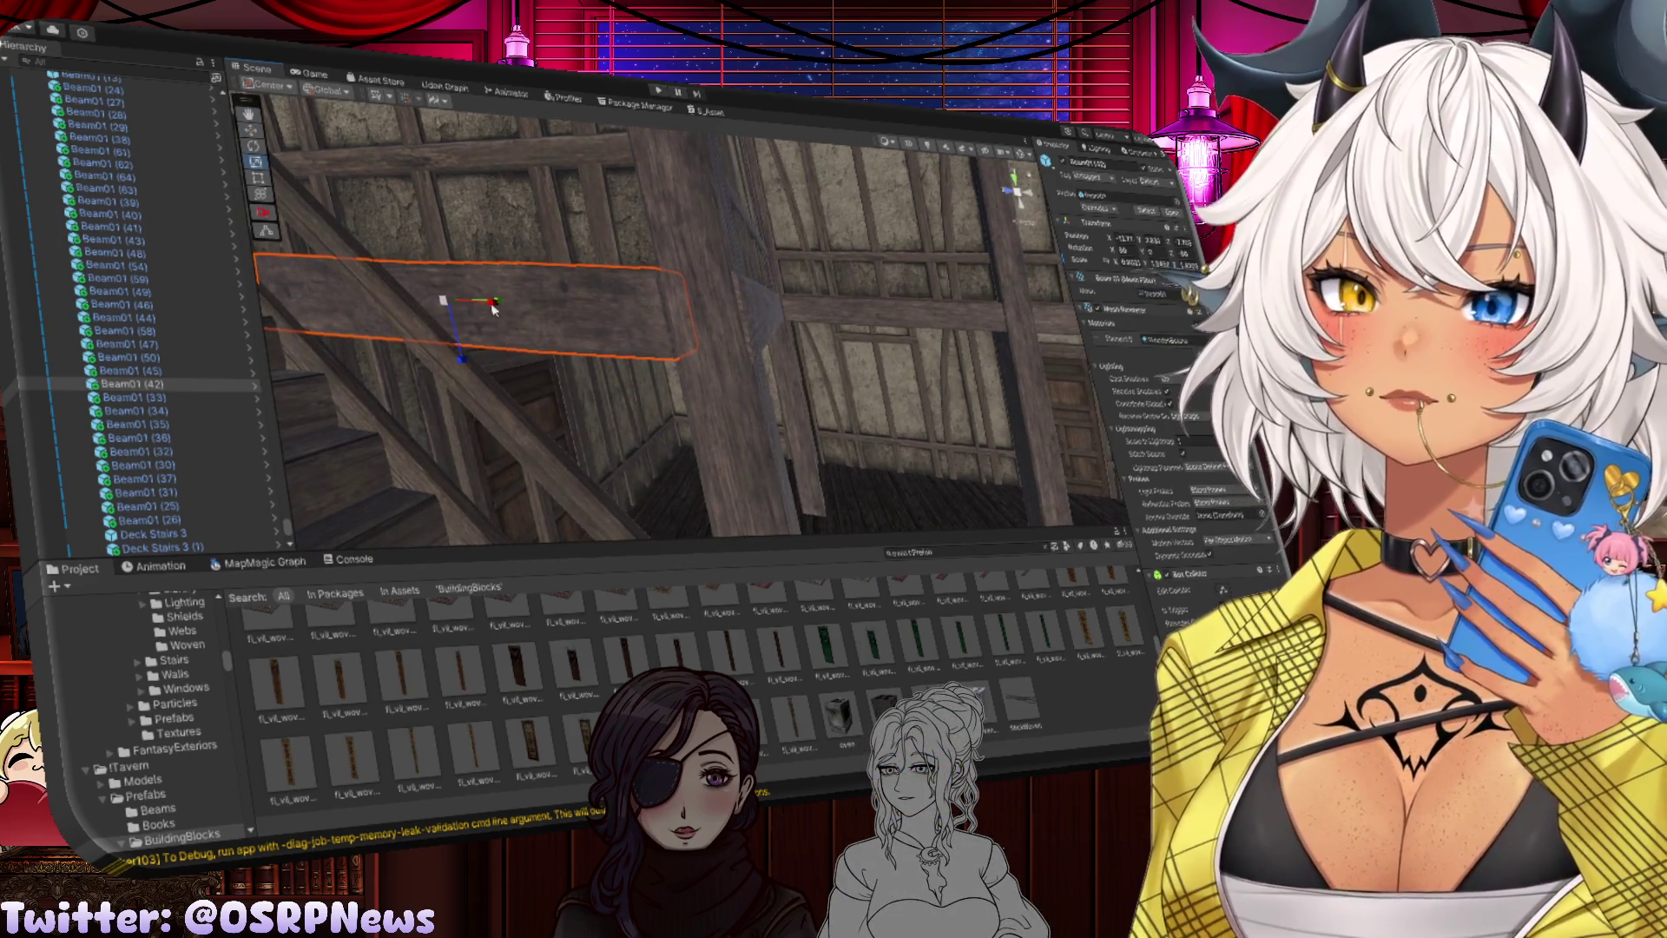
pyautogui.press('w')
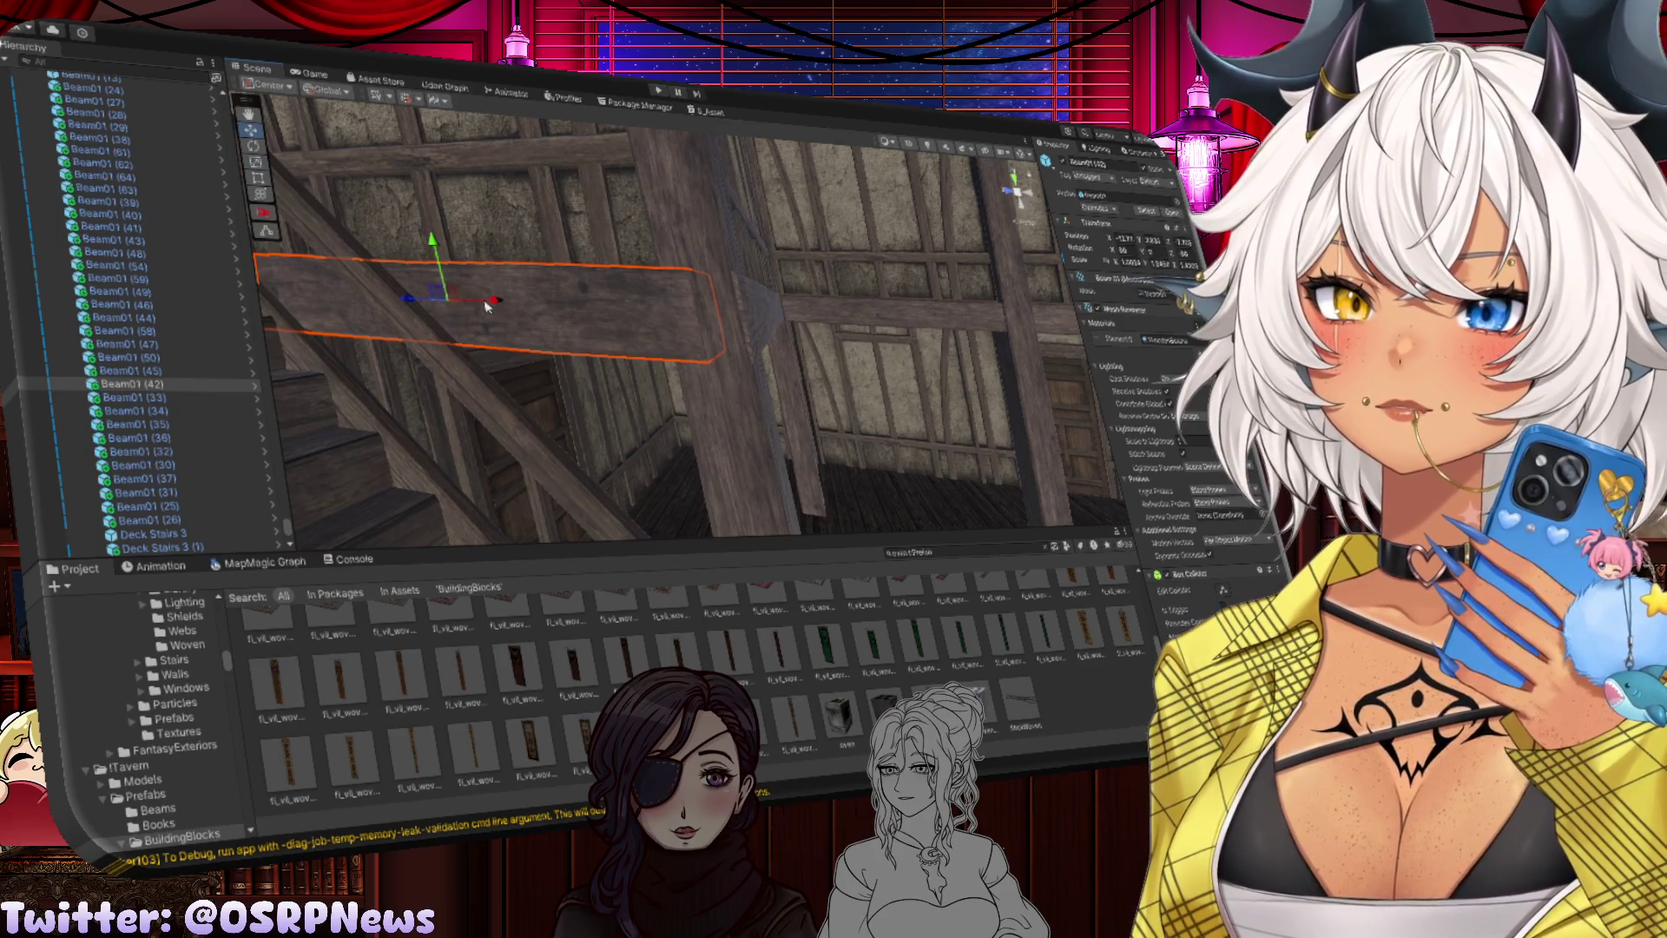
pyautogui.moveTo(434, 302)
pyautogui.mouseDown()
pyautogui.moveTo(744, 271)
pyautogui.moveTo(860, 365)
pyautogui.moveTo(866, 296)
pyautogui.mouseUp()
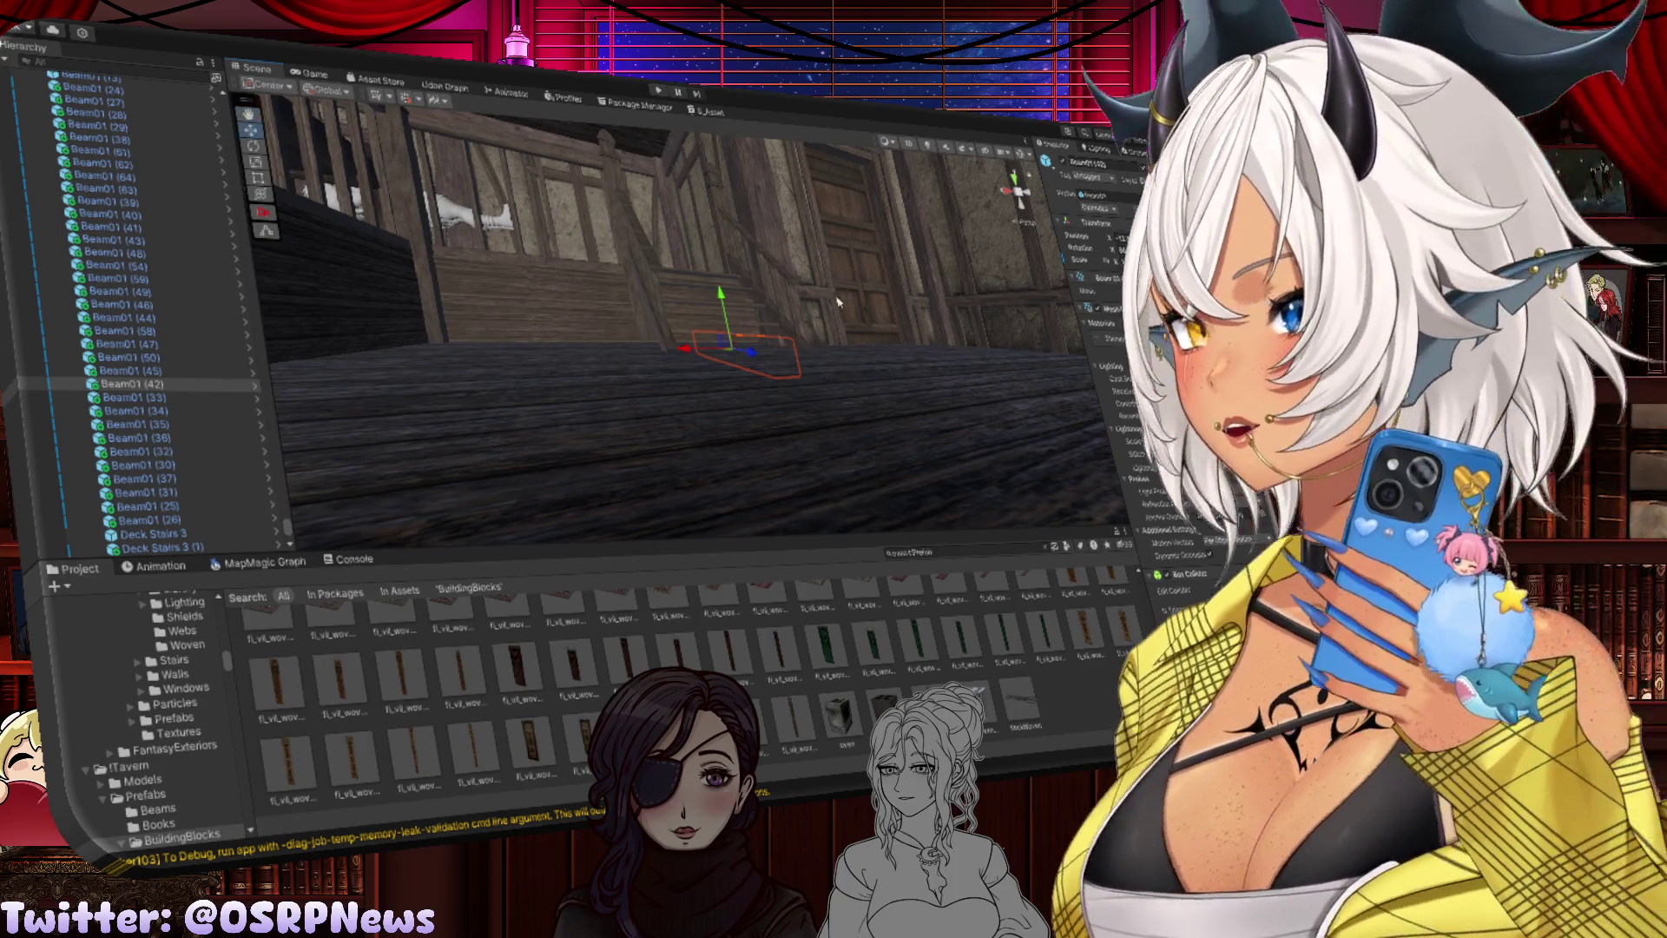
pyautogui.scroll(5, 532, 292)
pyautogui.scroll(-5, 532, 293)
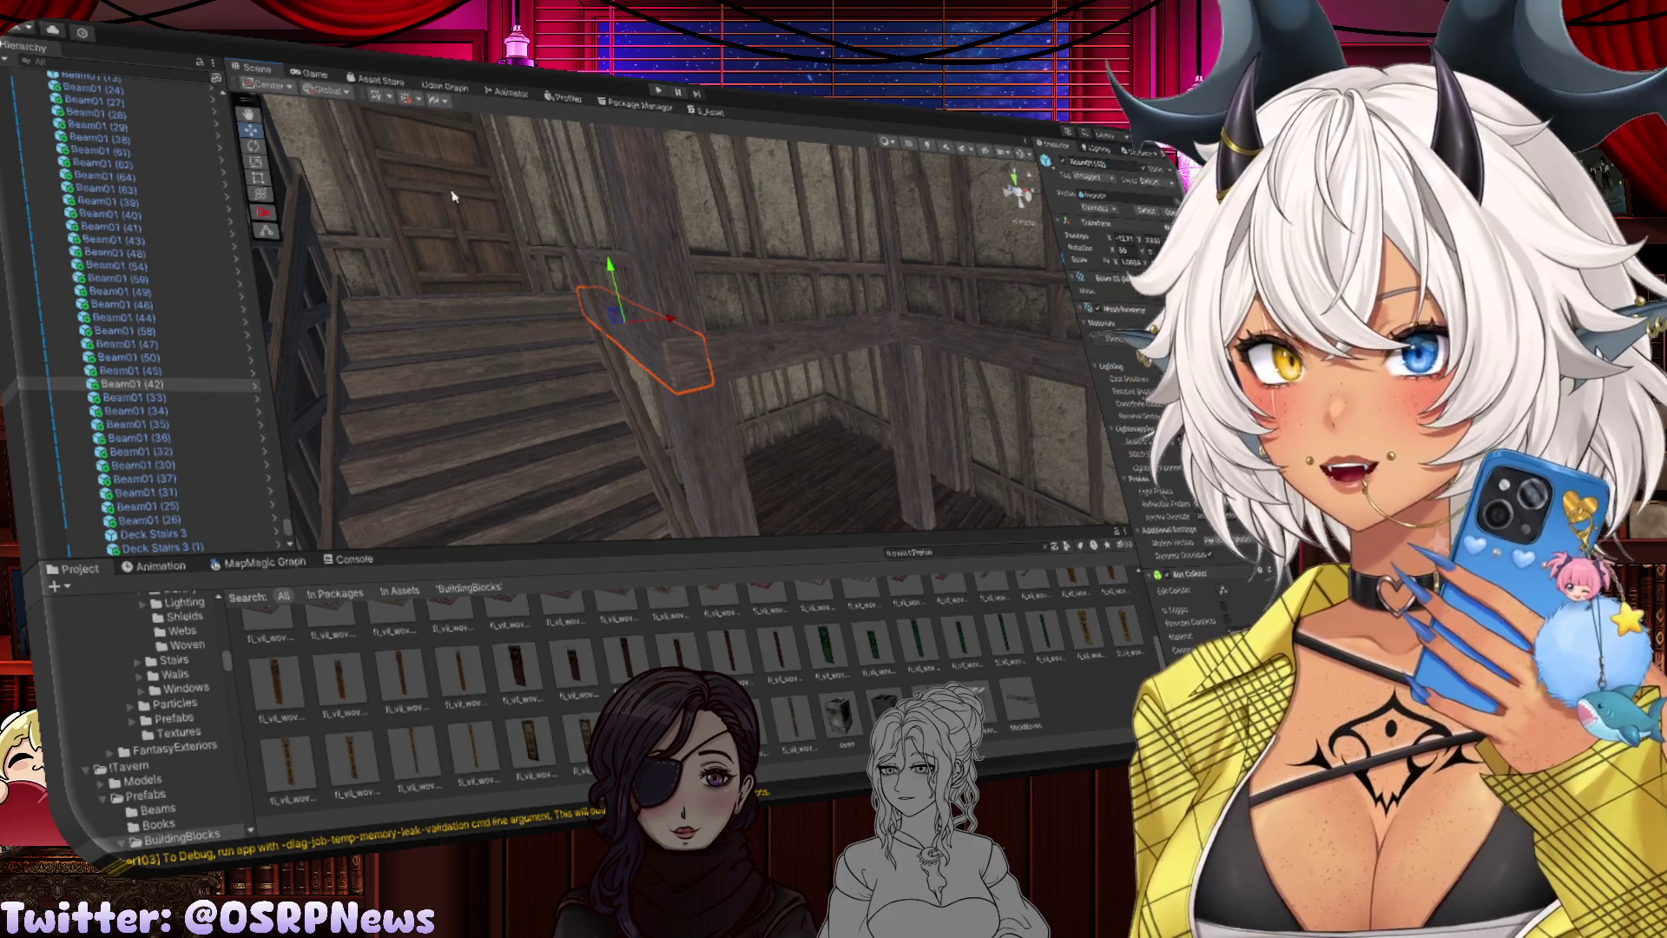
pyautogui.moveTo(417, 325)
pyautogui.mouseDown()
pyautogui.moveTo(427, 247)
pyautogui.moveTo(443, 350)
pyautogui.moveTo(546, 231)
pyautogui.moveTo(676, 260)
pyautogui.moveTo(802, 353)
pyautogui.moveTo(804, 380)
pyautogui.moveTo(756, 252)
pyautogui.moveTo(795, 426)
pyautogui.moveTo(755, 353)
pyautogui.mouseUp()
pyautogui.click(786, 349)
pyautogui.click(752, 365)
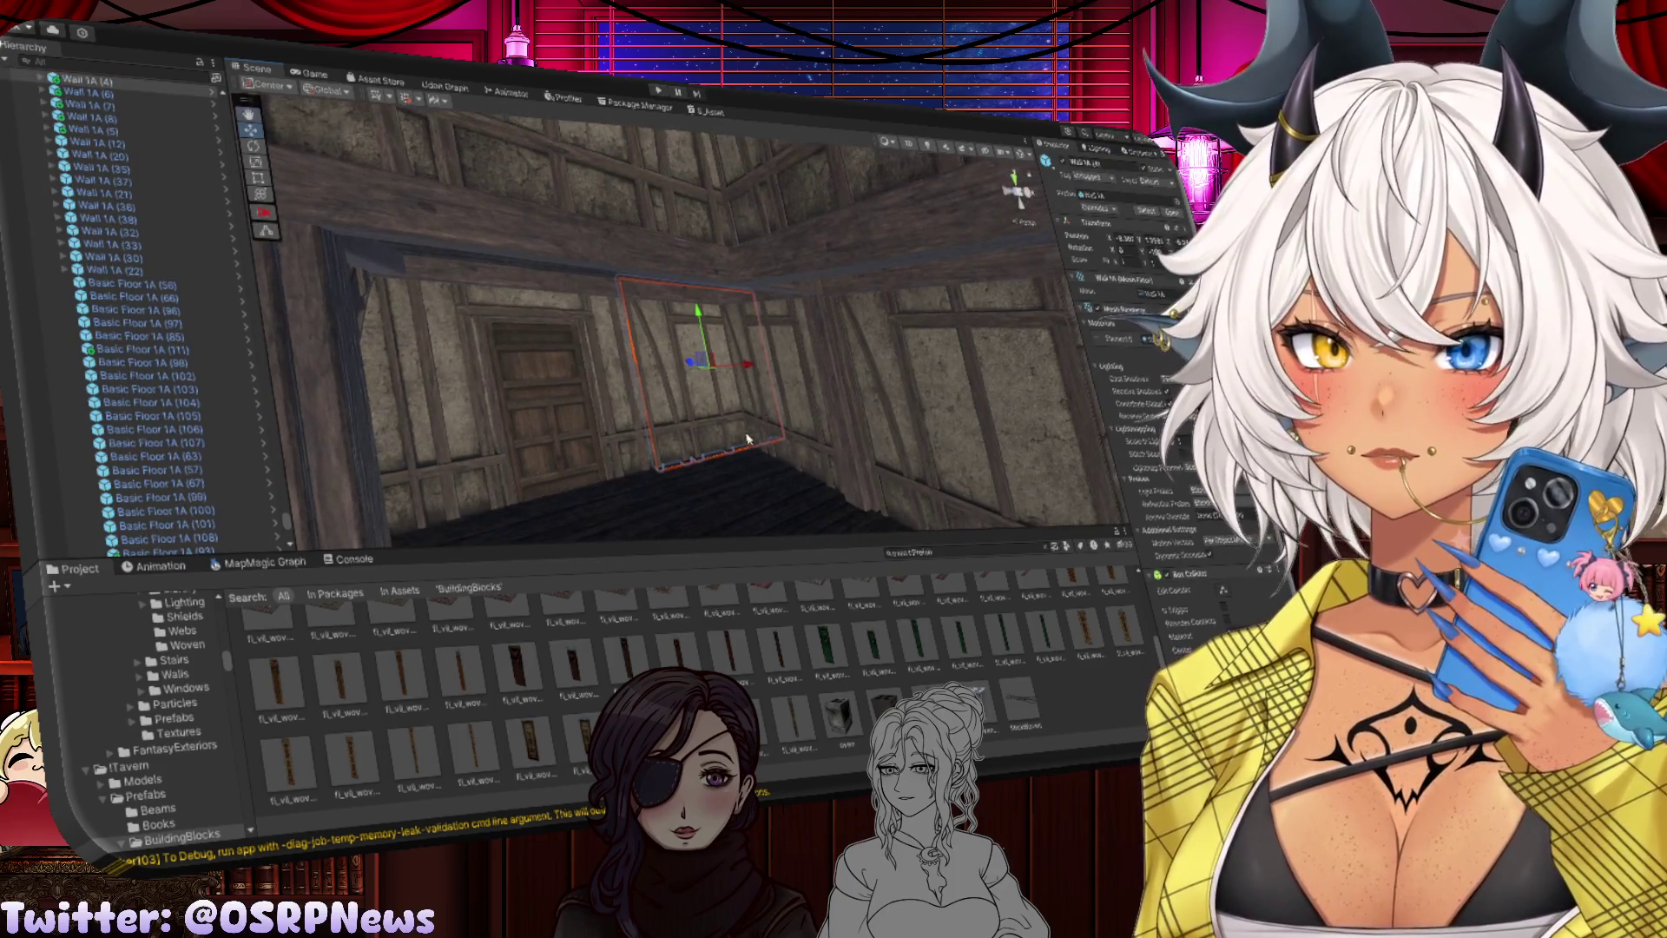
pyautogui.moveTo(746, 439)
pyautogui.mouseDown()
pyautogui.moveTo(784, 483)
pyautogui.moveTo(704, 222)
pyautogui.mouseUp()
pyautogui.click(745, 447)
pyautogui.press('r')
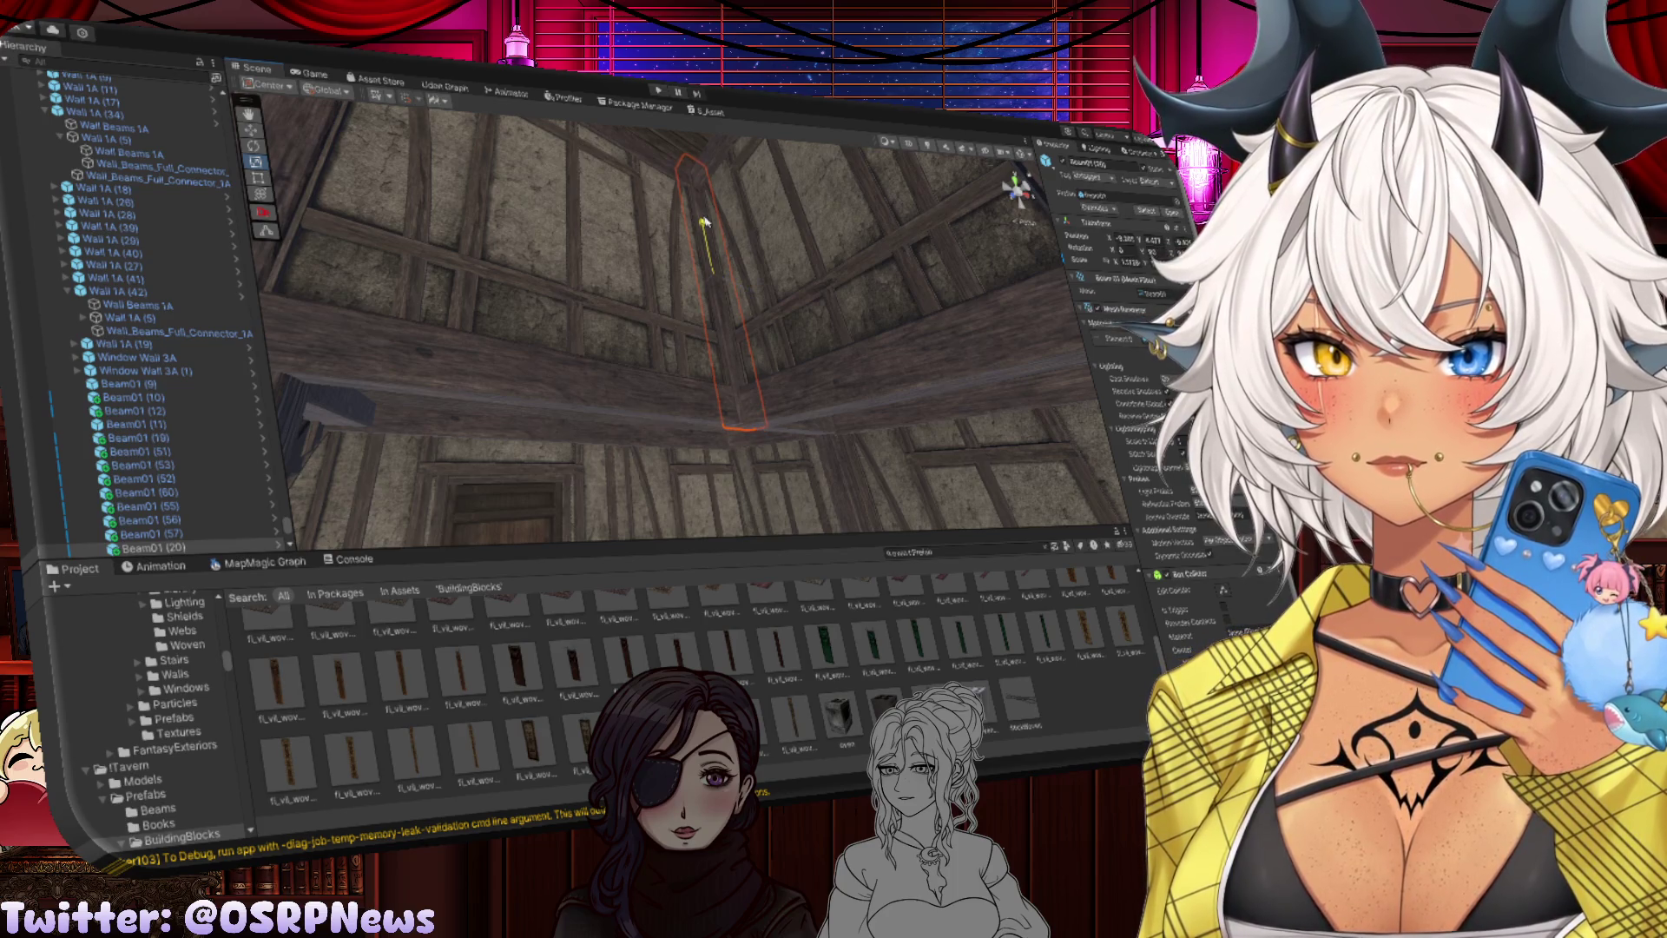
pyautogui.press('w')
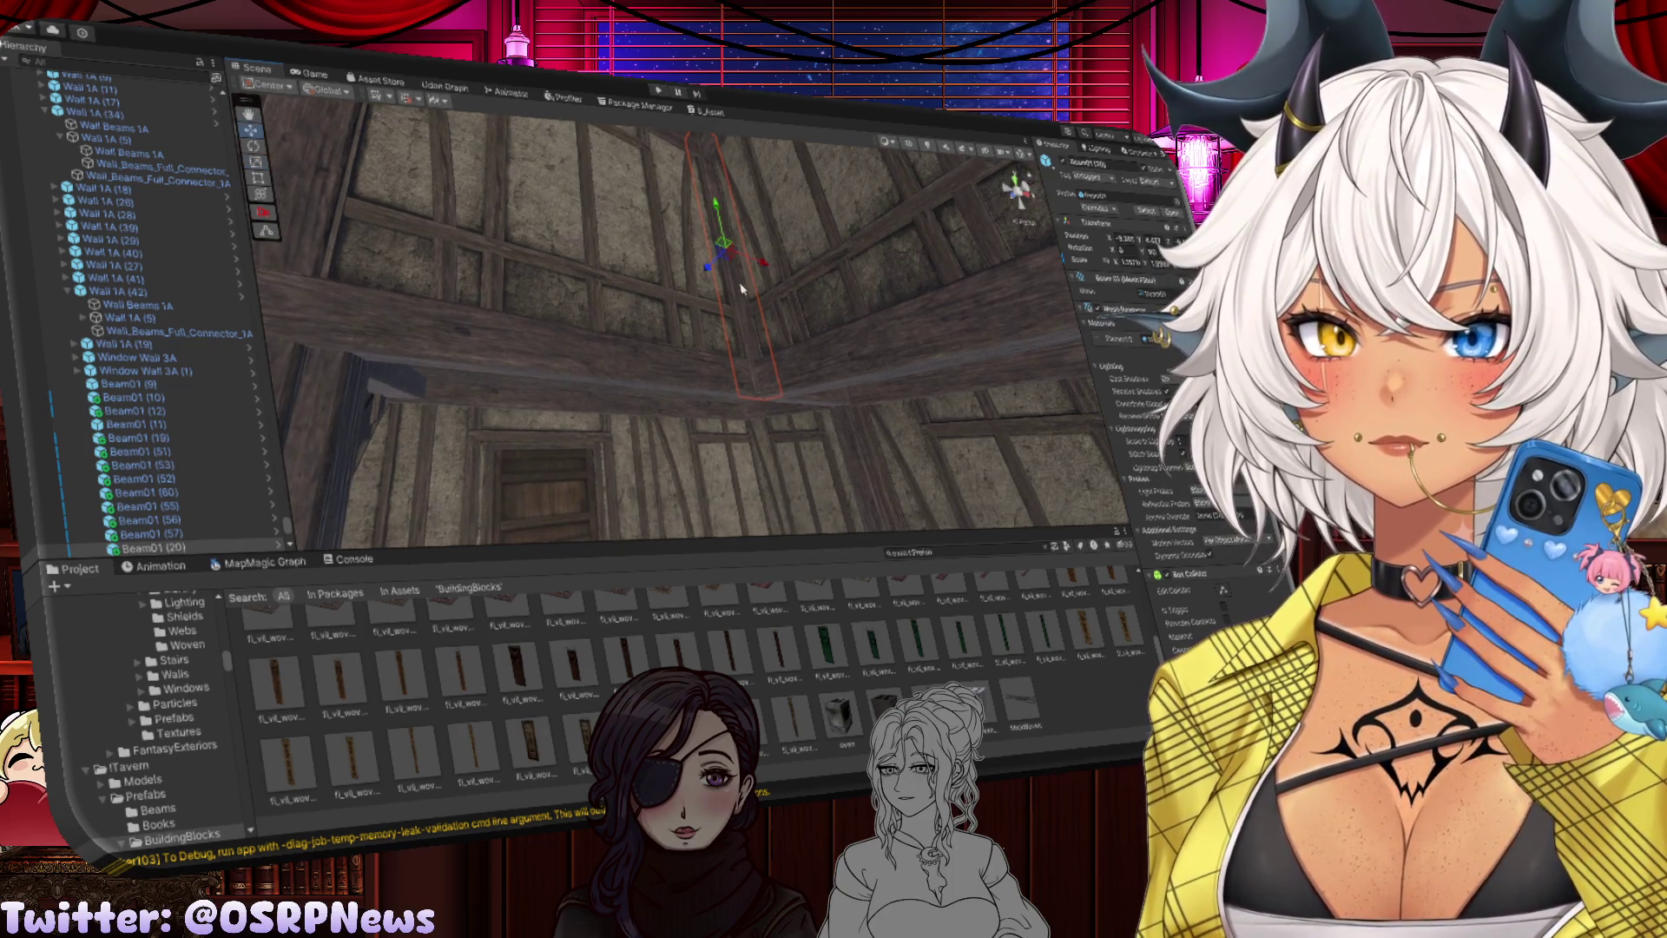
pyautogui.click(775, 465)
pyautogui.moveTo(775, 465)
pyautogui.mouseDown()
pyautogui.moveTo(790, 480)
pyautogui.moveTo(877, 467)
pyautogui.mouseUp()
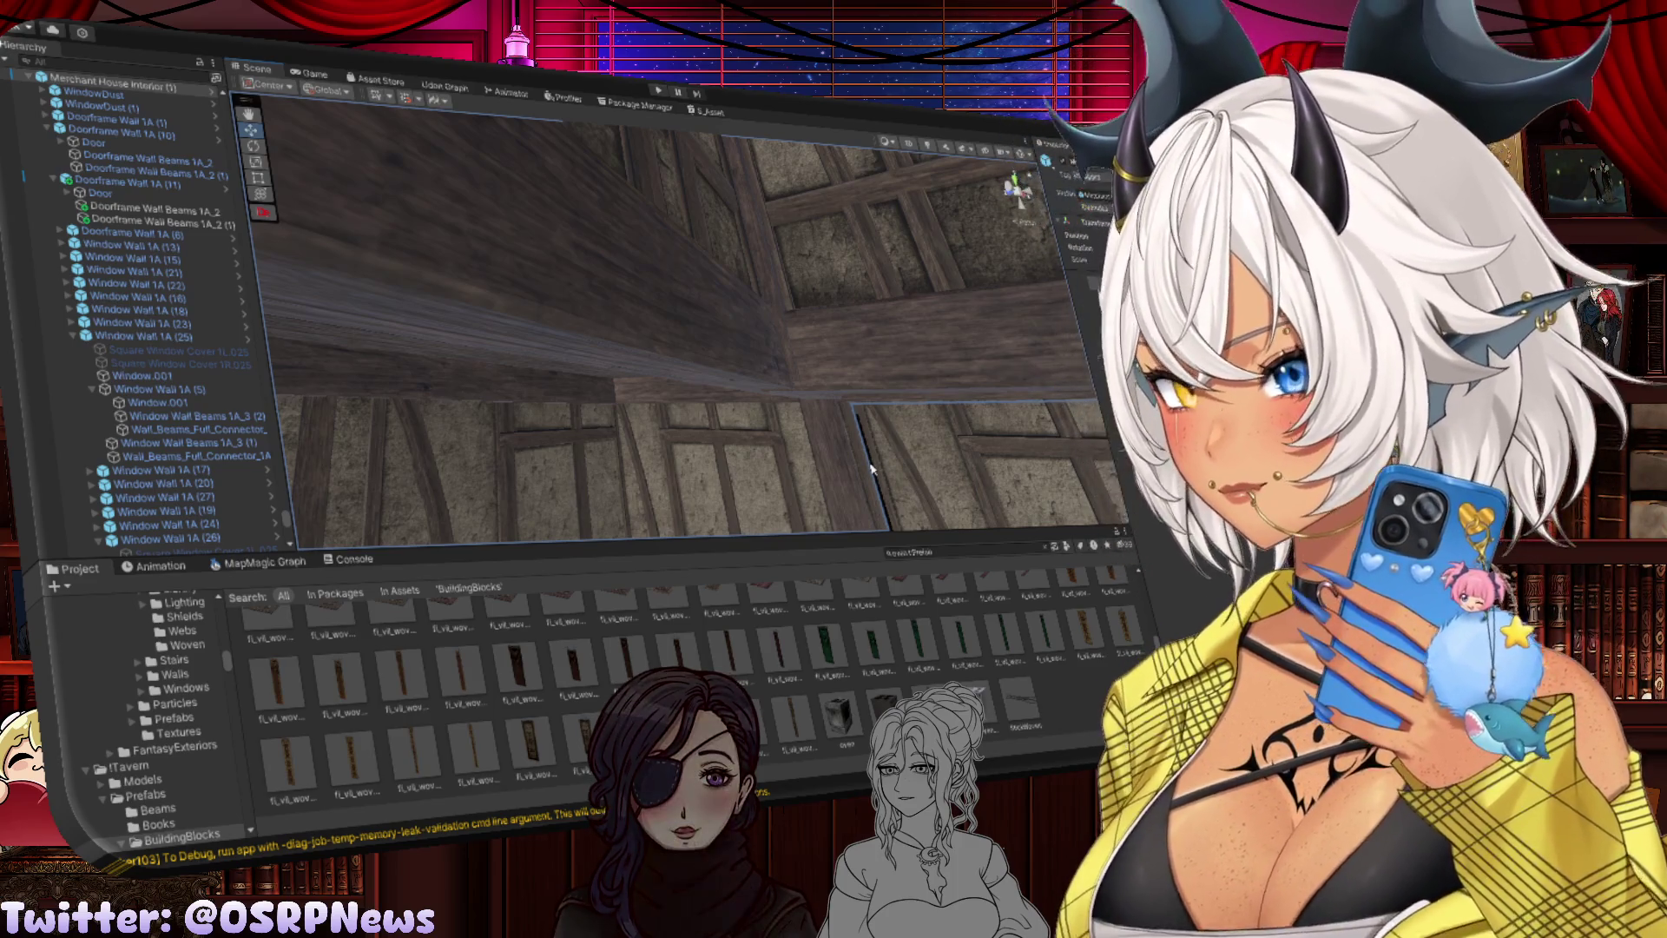
# Step: Delete the duplicate vertical beam Beam01 (19) overlapping by the staircase
pyautogui.moveTo(871, 469)
pyautogui.mouseDown()
pyautogui.moveTo(916, 478)
pyautogui.moveTo(664, 446)
pyautogui.moveTo(577, 288)
pyautogui.moveTo(564, 329)
pyautogui.moveTo(769, 313)
pyautogui.moveTo(801, 382)
pyautogui.moveTo(861, 377)
pyautogui.mouseUp()
pyautogui.click(767, 310)
pyautogui.click(800, 381)
pyautogui.moveTo(832, 261)
pyautogui.mouseDown()
pyautogui.moveTo(722, 316)
pyautogui.moveTo(698, 350)
pyautogui.moveTo(783, 315)
pyautogui.moveTo(616, 269)
pyautogui.mouseUp()
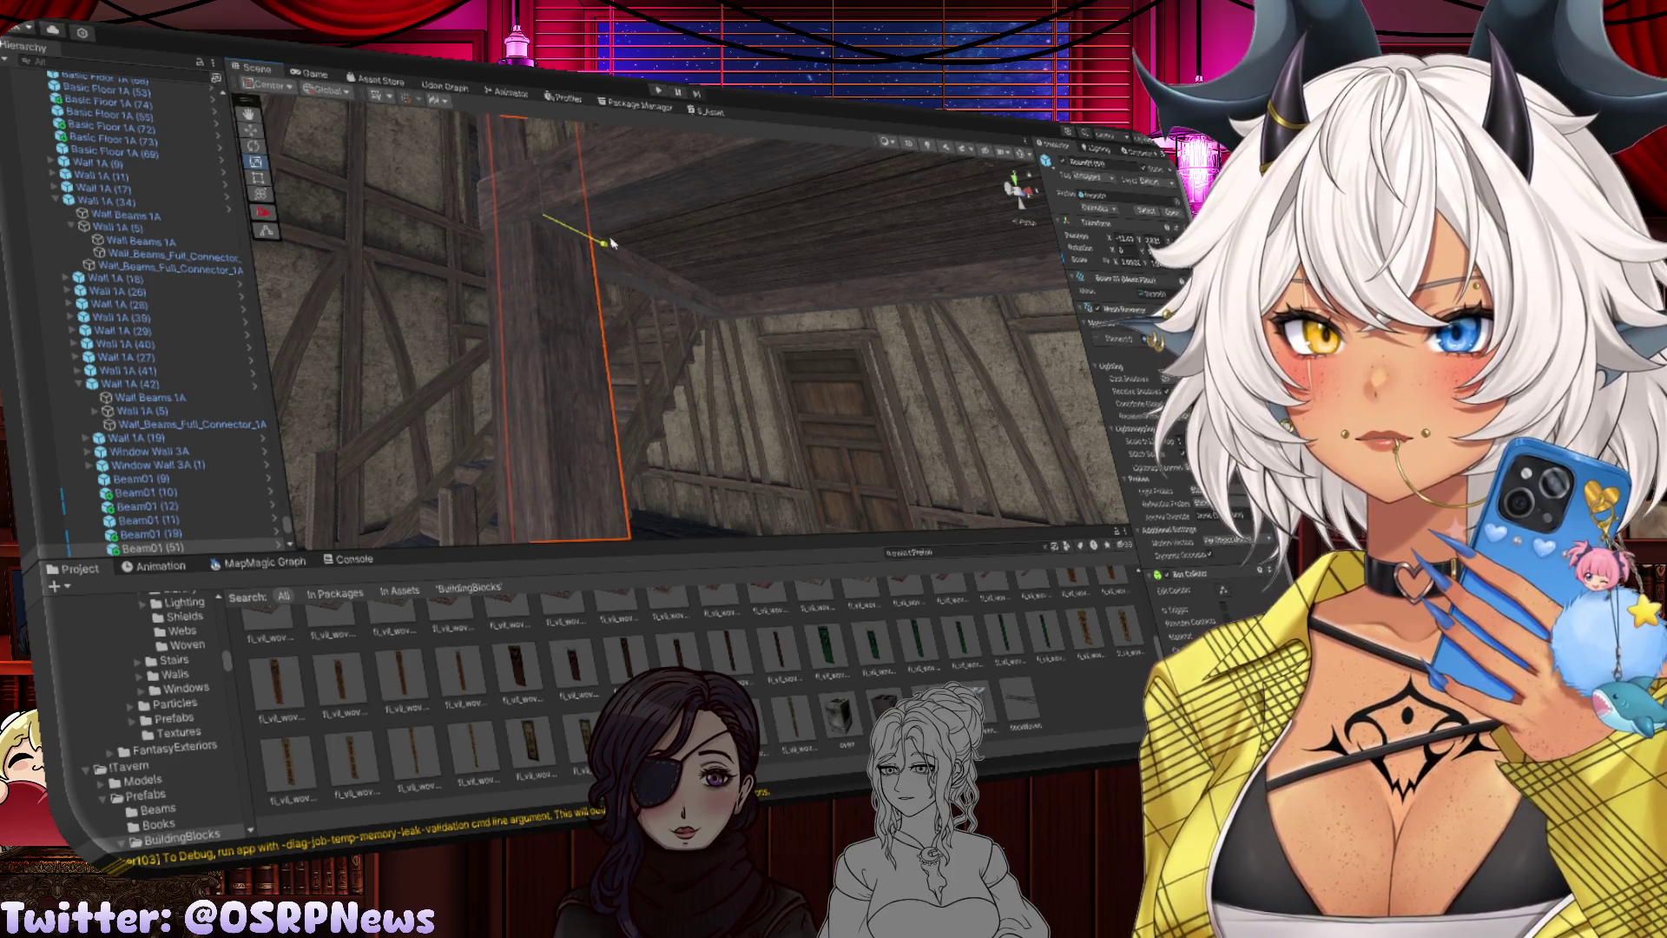
pyautogui.moveTo(610, 244); pyautogui.dragTo(662, 223)
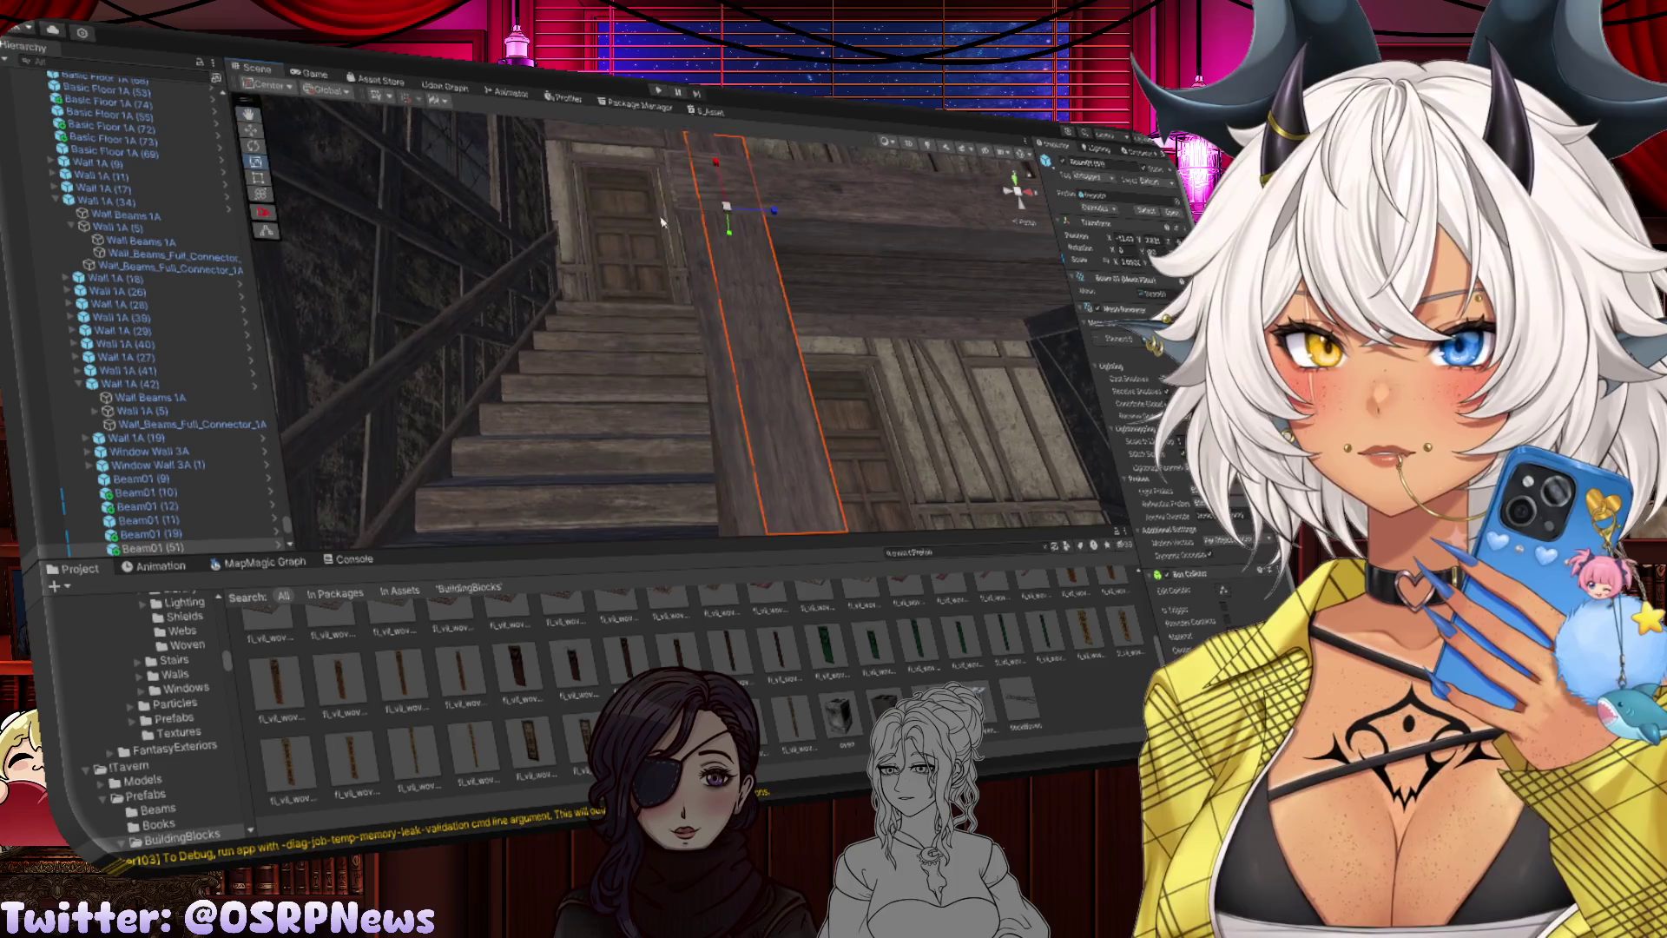
pyautogui.click(702, 272)
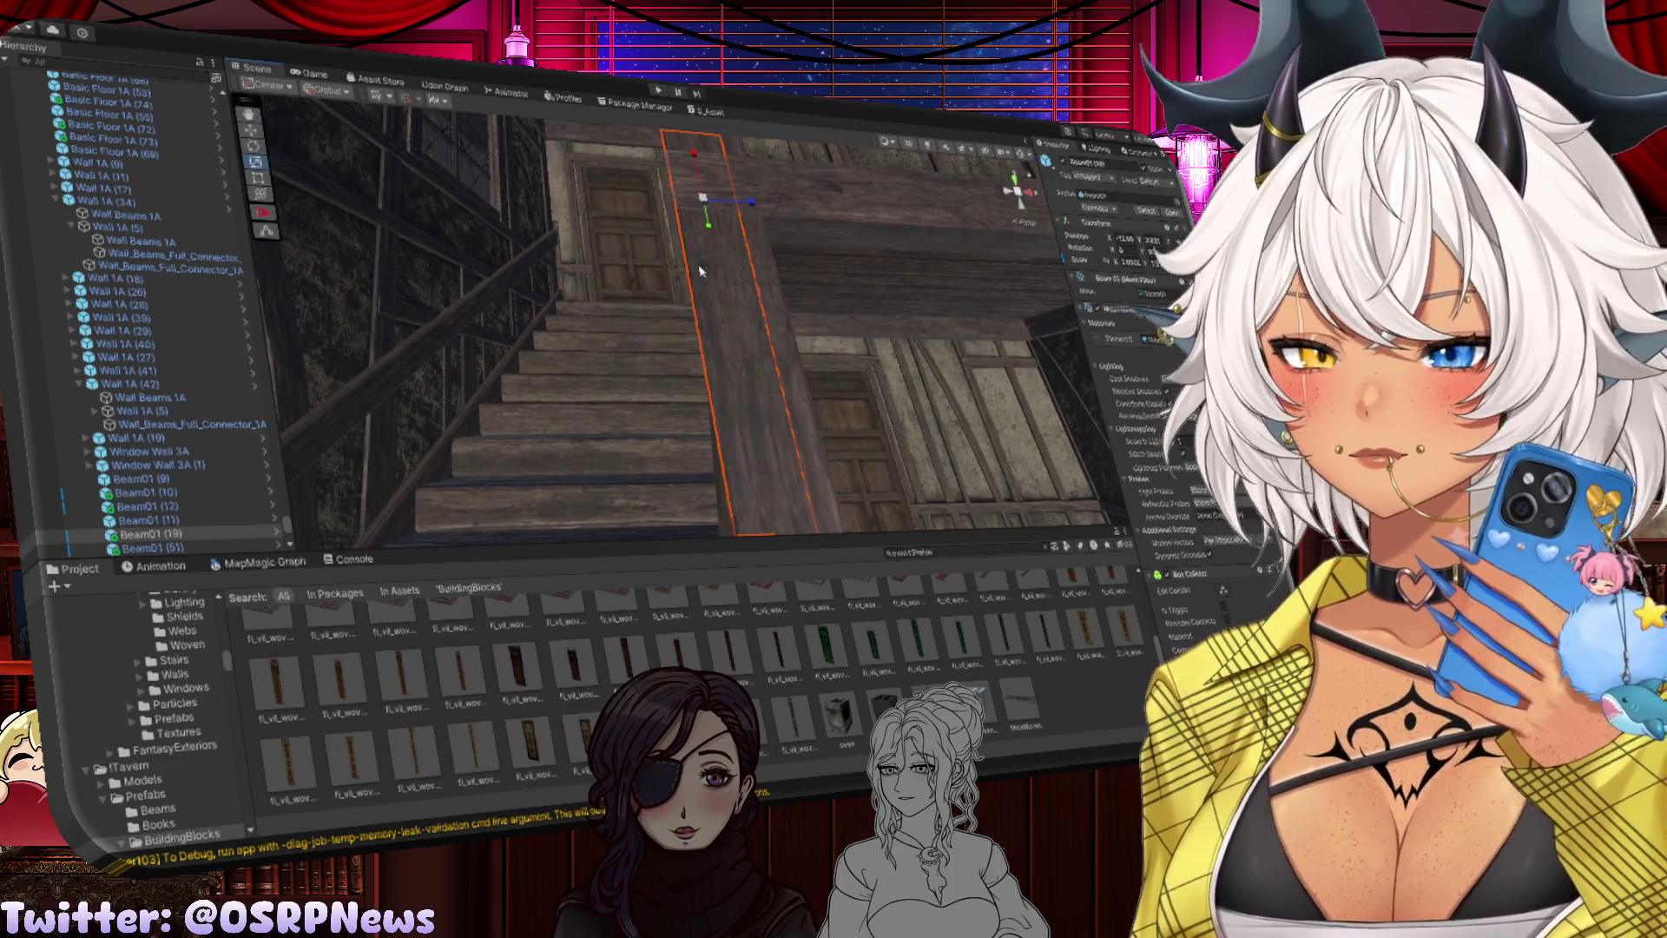
pyautogui.press('Delete')
# Step: Slide the remaining post Beam01 (51) left along the wall
pyautogui.click(718, 268)
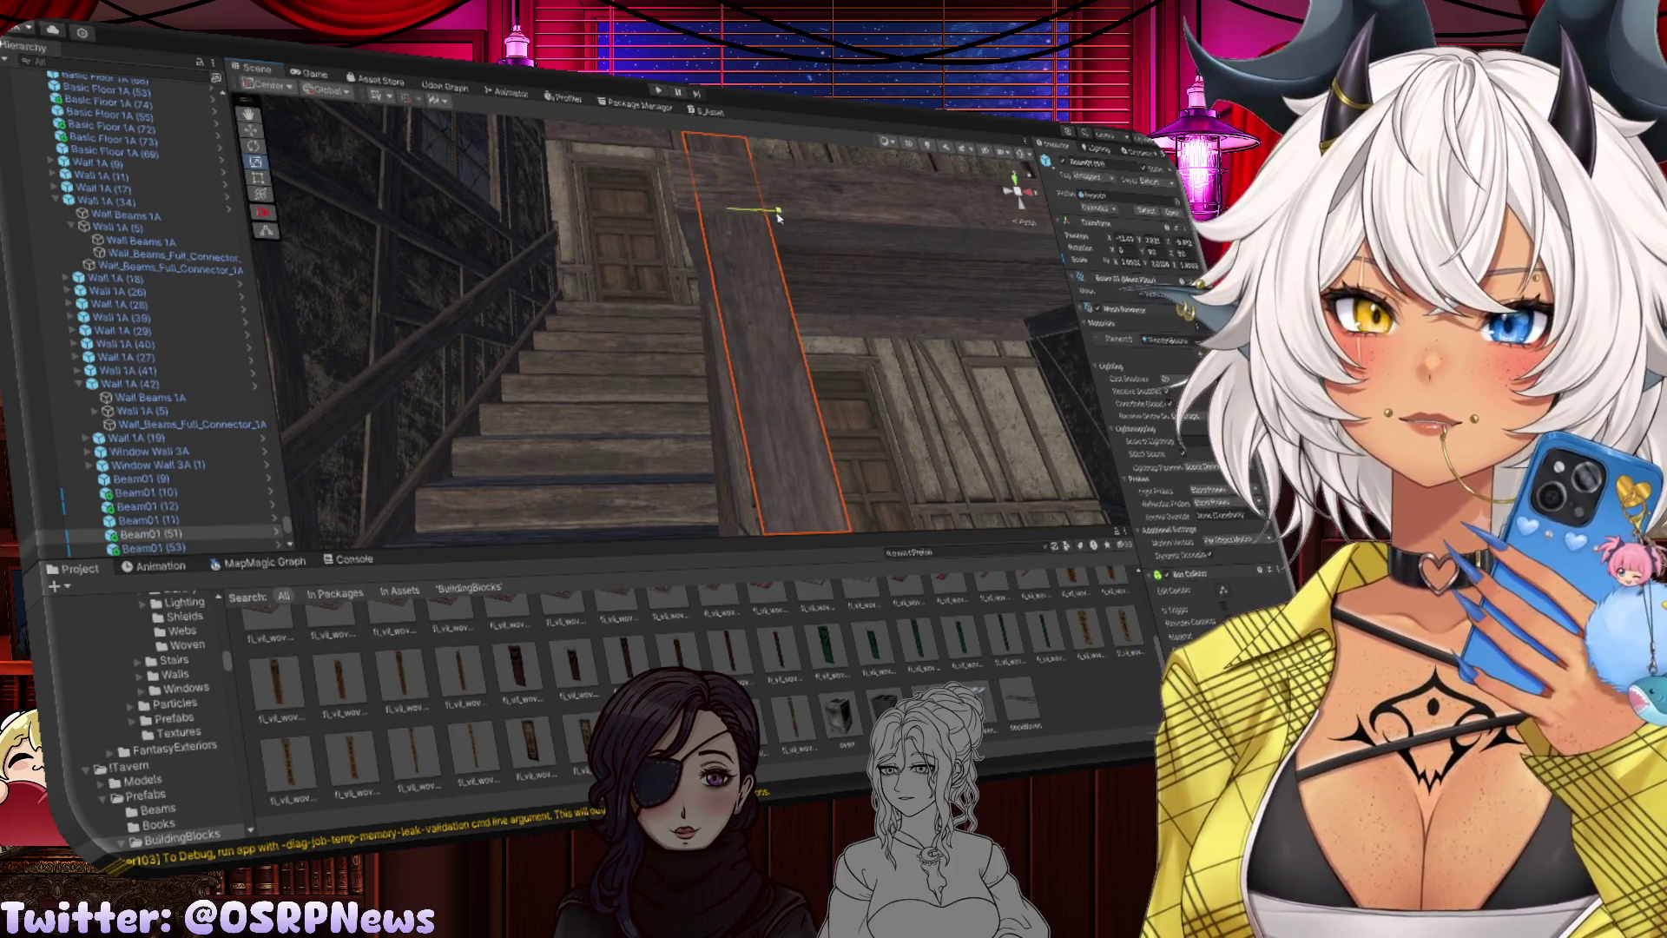
pyautogui.press('w')
pyautogui.moveTo(779, 218)
pyautogui.mouseDown()
pyautogui.moveTo(757, 213)
pyautogui.moveTo(313, 831)
pyautogui.moveTo(263, 233)
pyautogui.moveTo(913, 436)
pyautogui.moveTo(851, 347)
pyautogui.mouseUp()
pyautogui.click(833, 330)
pyautogui.press('f')
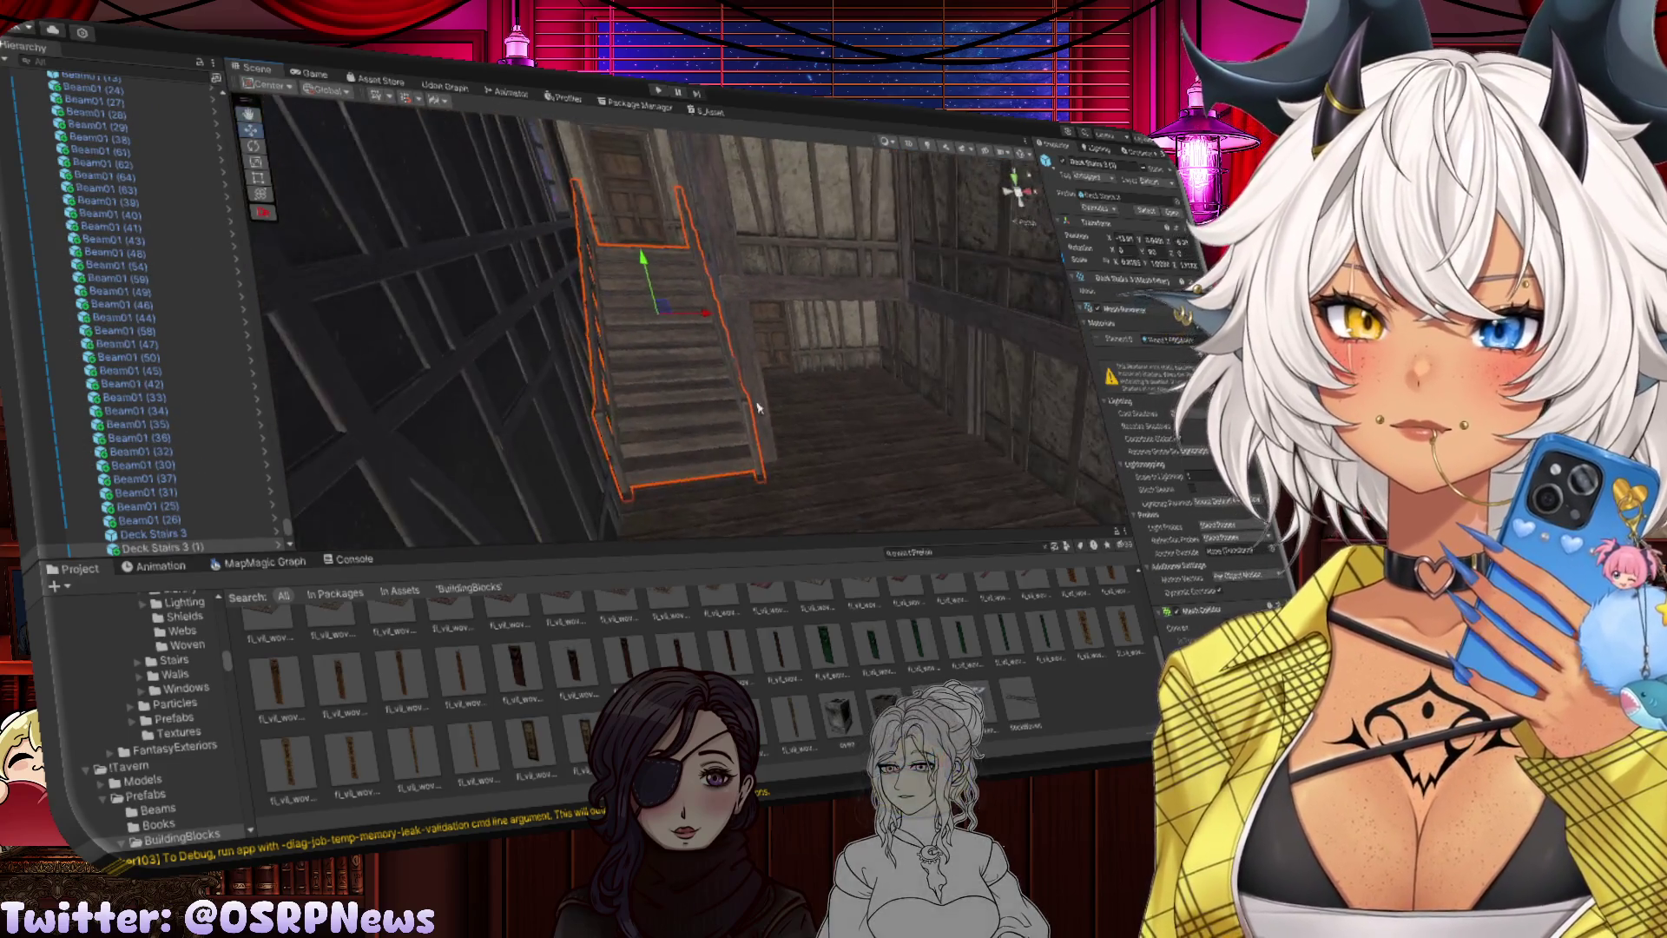
pyautogui.scroll(3, 757, 408)
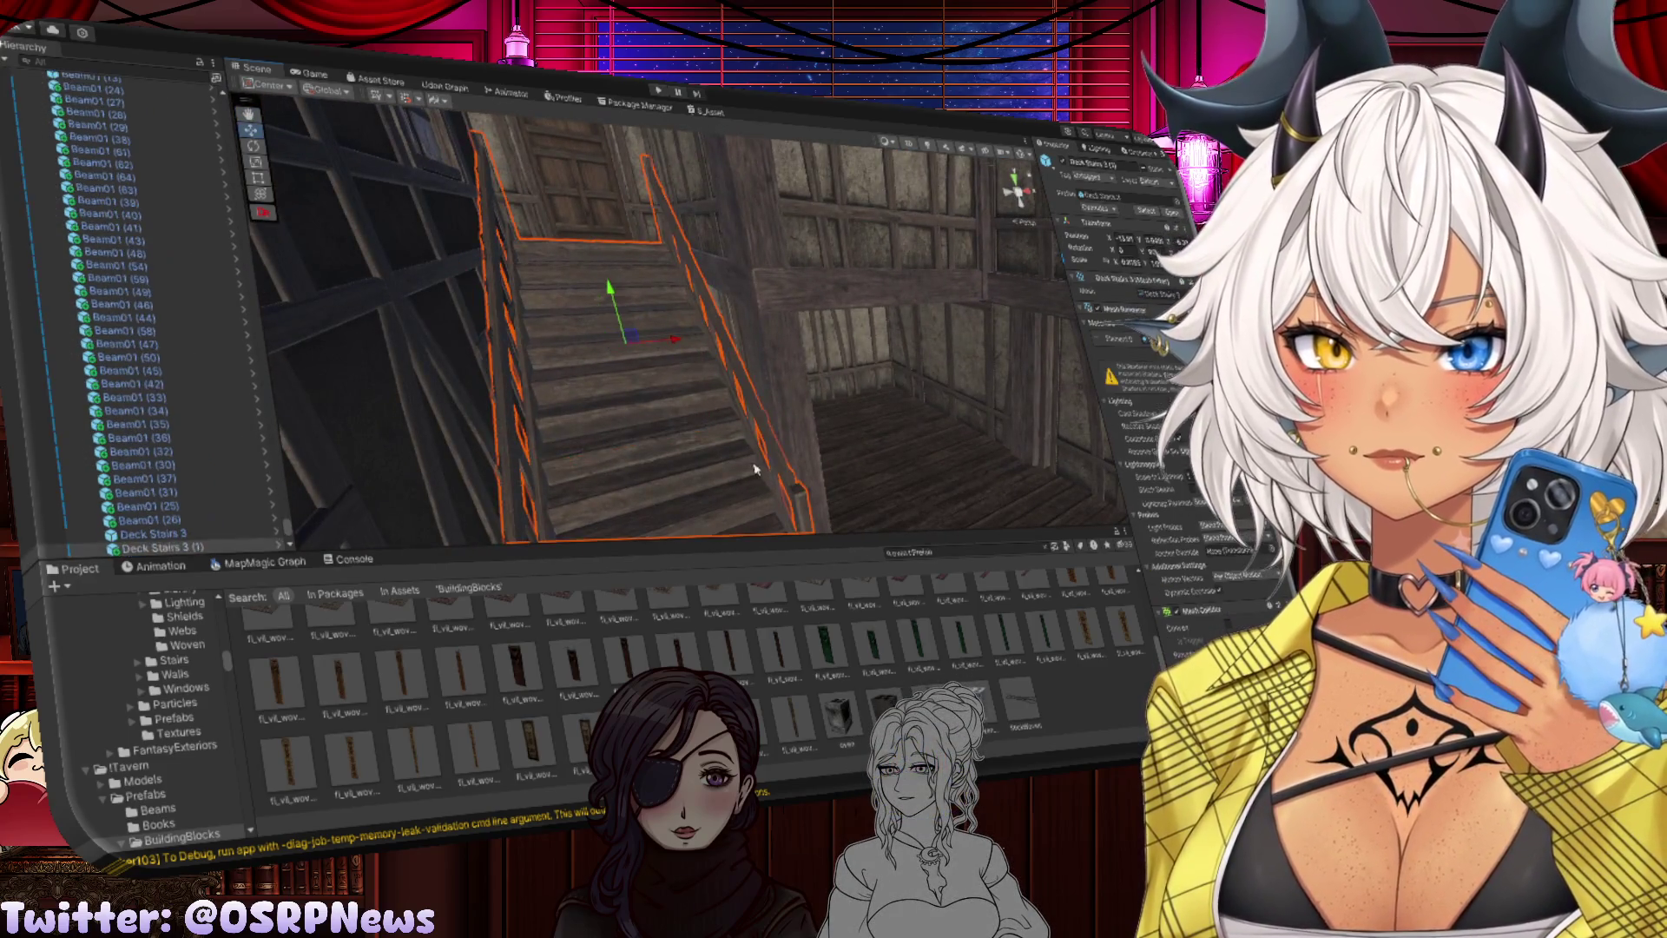
pyautogui.press('r')
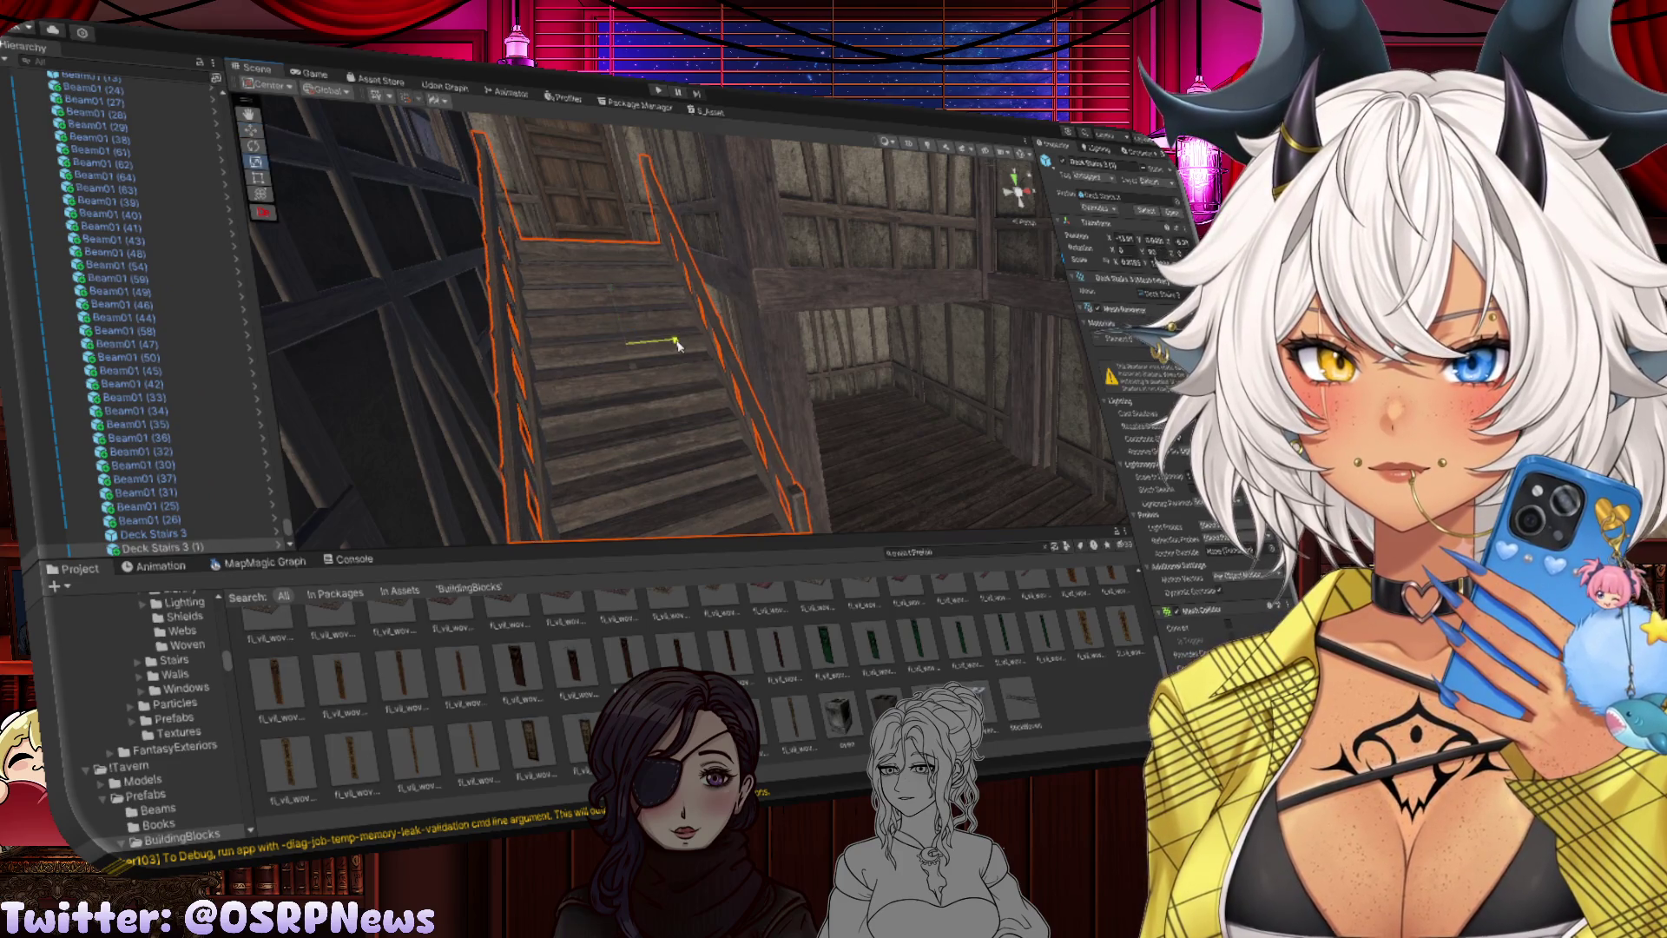
pyautogui.click(910, 433)
pyautogui.moveTo(910, 433)
pyautogui.mouseDown()
pyautogui.moveTo(561, 390)
pyautogui.moveTo(1028, 422)
pyautogui.moveTo(631, 420)
pyautogui.moveTo(596, 387)
pyautogui.moveTo(953, 365)
pyautogui.mouseUp()
pyautogui.click(598, 379)
pyautogui.click(598, 380)
pyautogui.click(955, 417)
pyautogui.click(576, 391)
pyautogui.click(952, 365)
pyautogui.press('f')
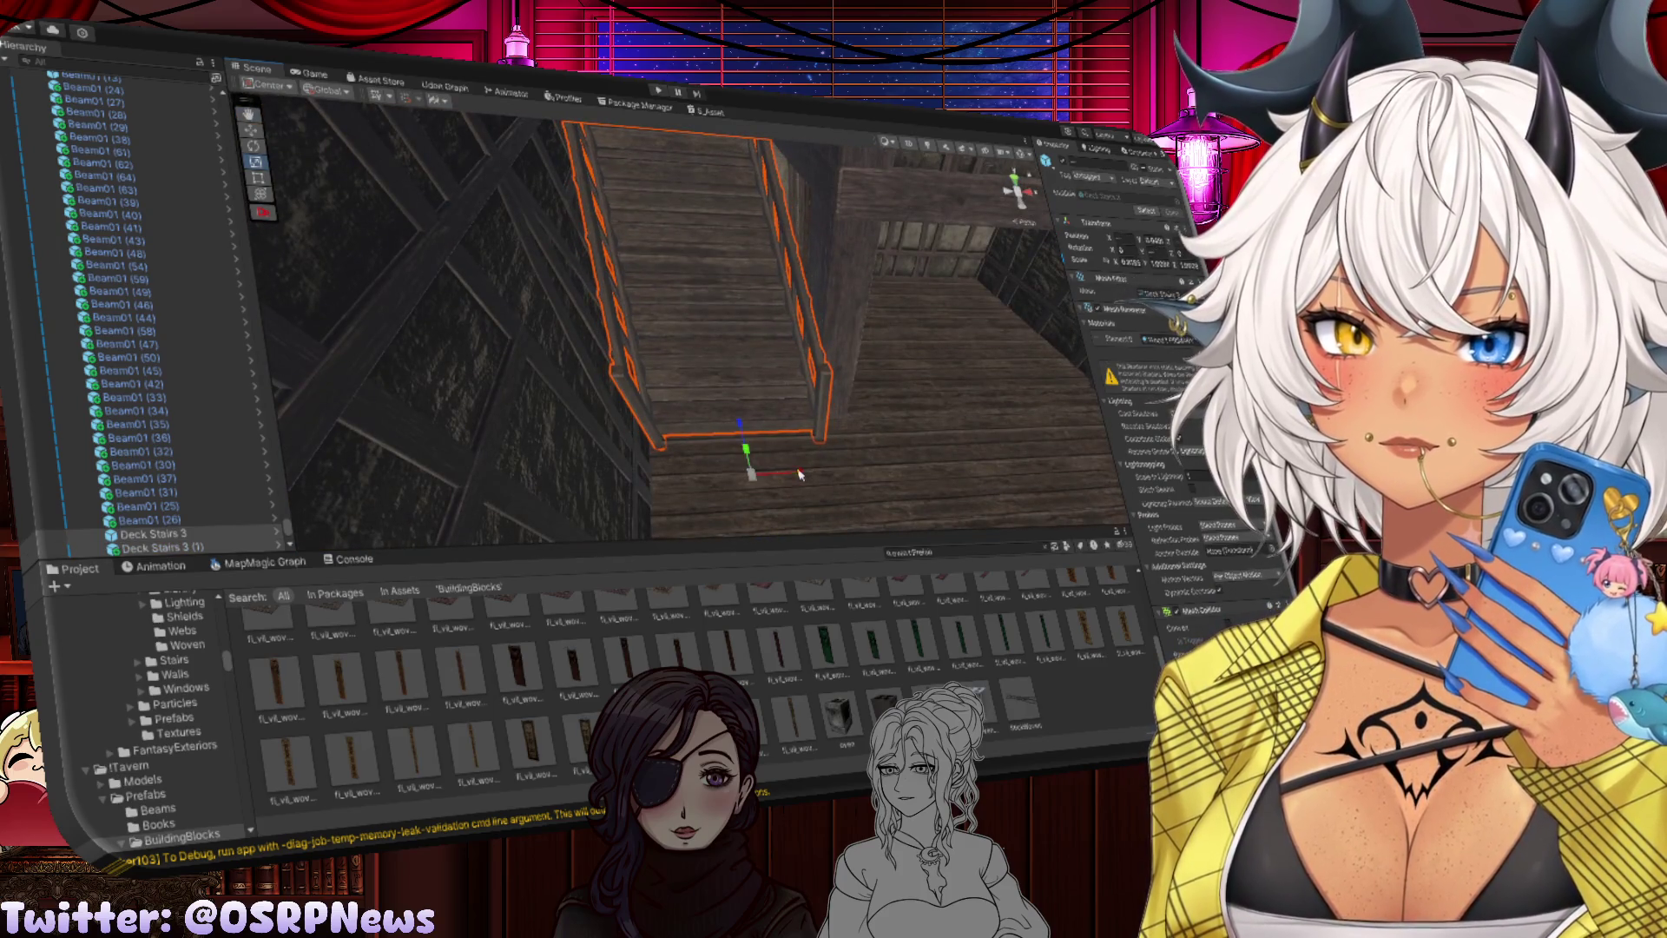
pyautogui.click(936, 469)
pyautogui.moveTo(936, 469)
pyautogui.mouseDown()
pyautogui.moveTo(905, 340)
pyautogui.moveTo(714, 408)
pyautogui.moveTo(893, 429)
pyautogui.moveTo(851, 431)
pyautogui.mouseUp()
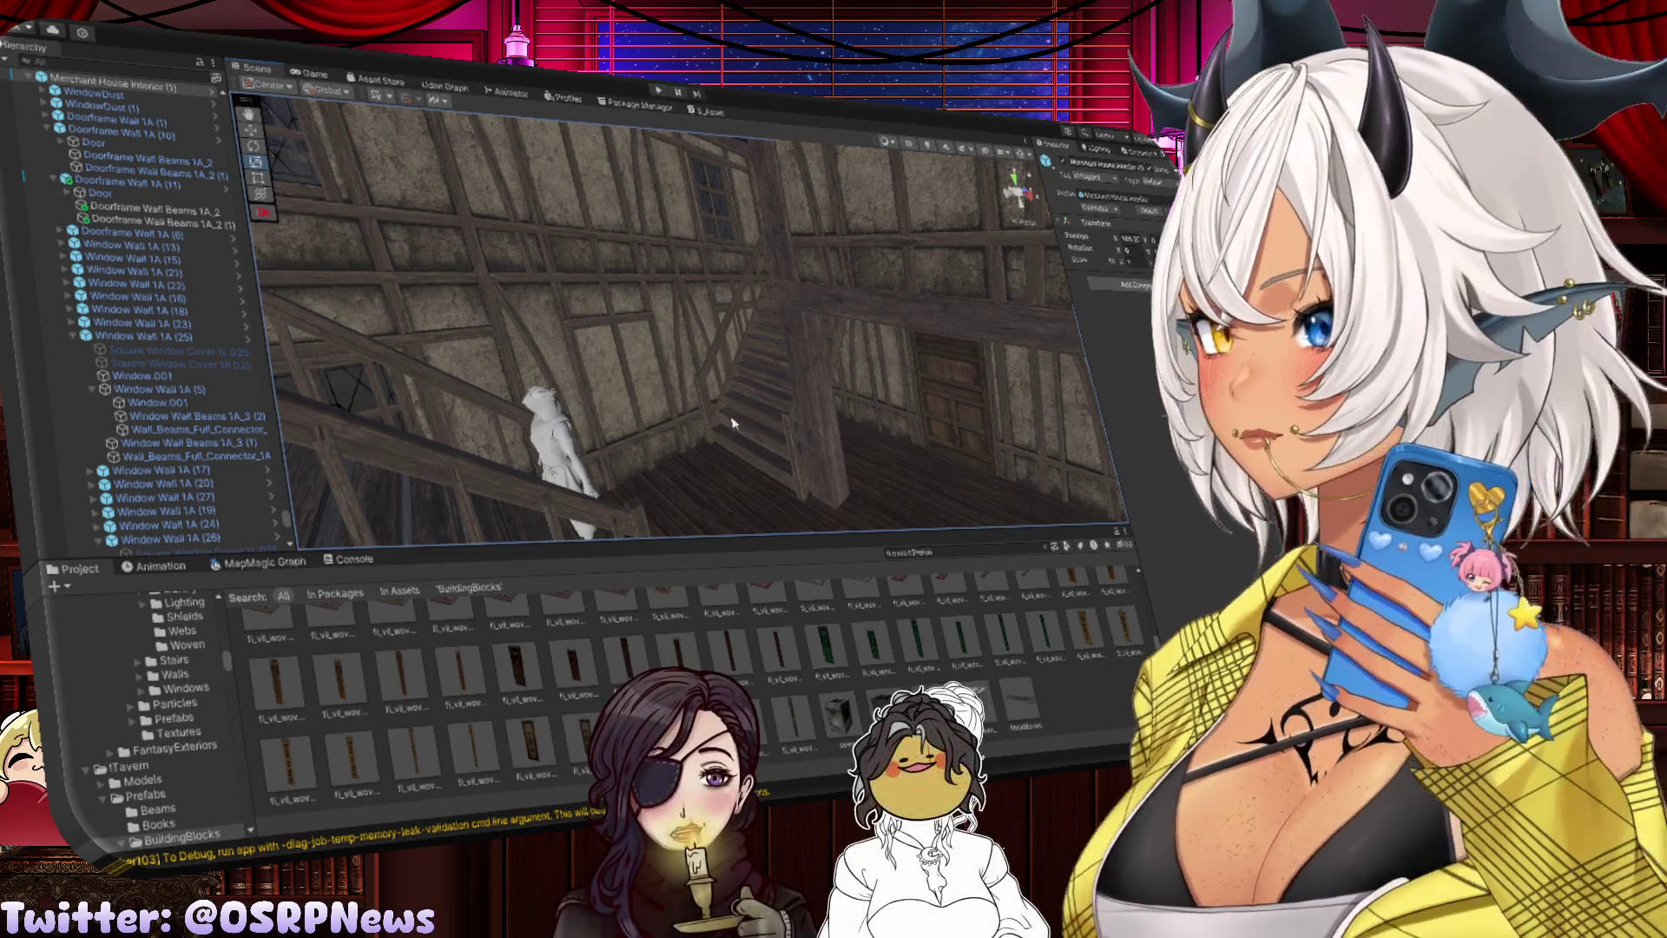
pyautogui.moveTo(838, 411)
pyautogui.mouseDown()
pyautogui.moveTo(786, 435)
pyautogui.moveTo(894, 443)
pyautogui.moveTo(744, 424)
pyautogui.moveTo(844, 407)
pyautogui.moveTo(545, 361)
pyautogui.moveTo(920, 388)
pyautogui.mouseUp()
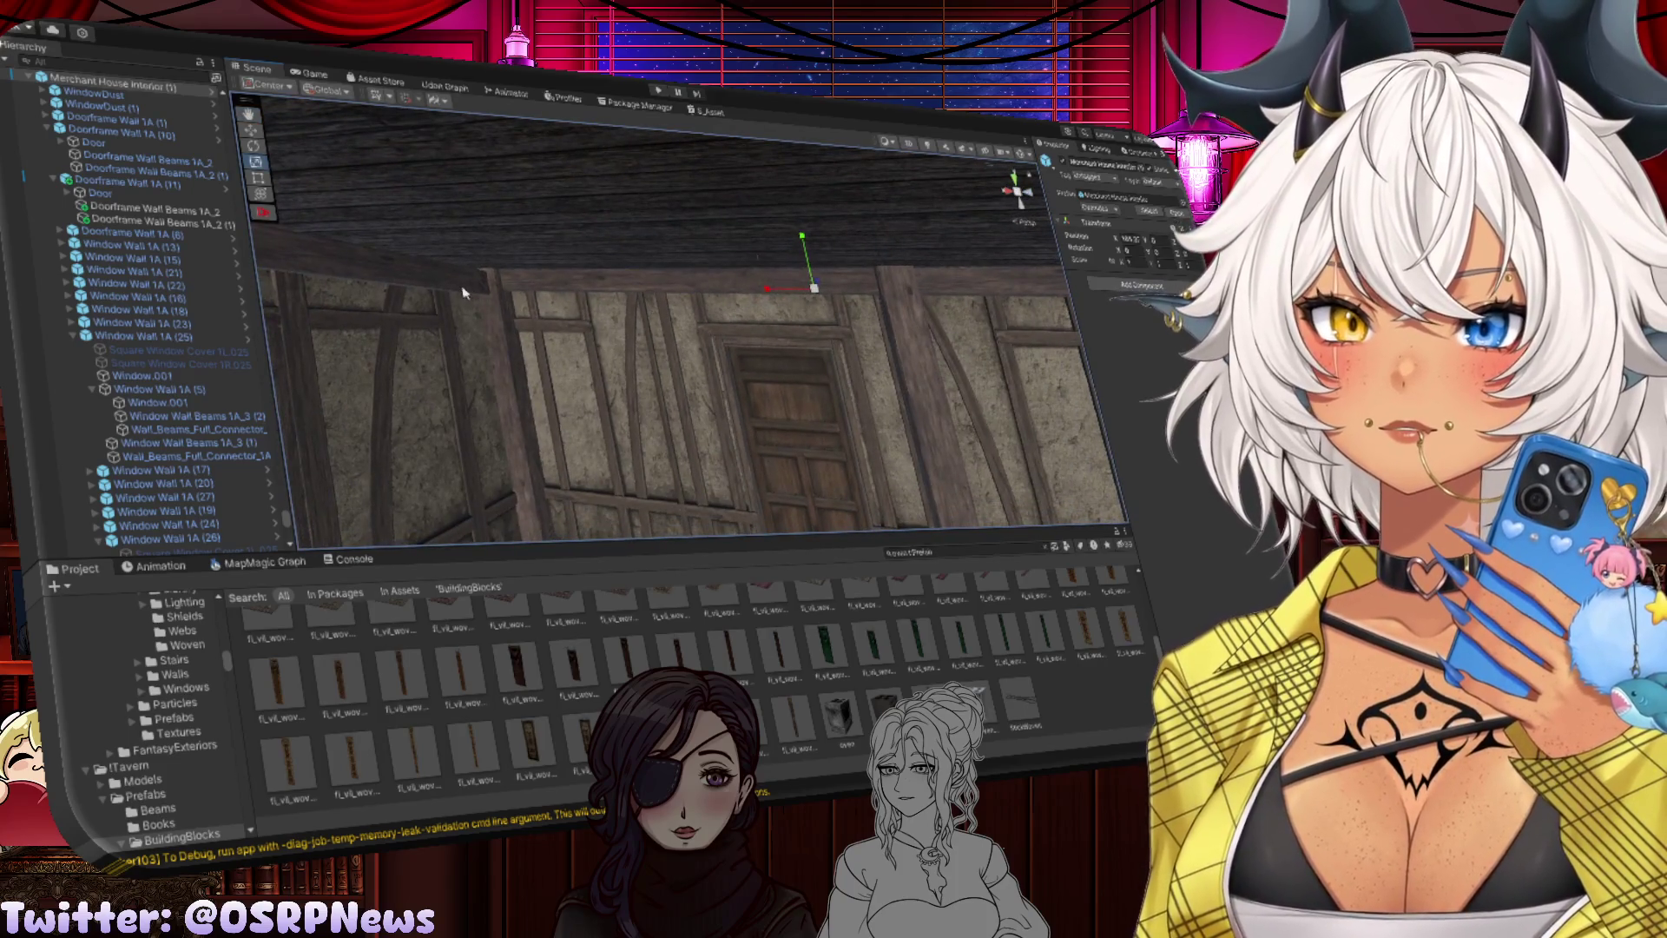
pyautogui.click(560, 294)
pyautogui.press('f')
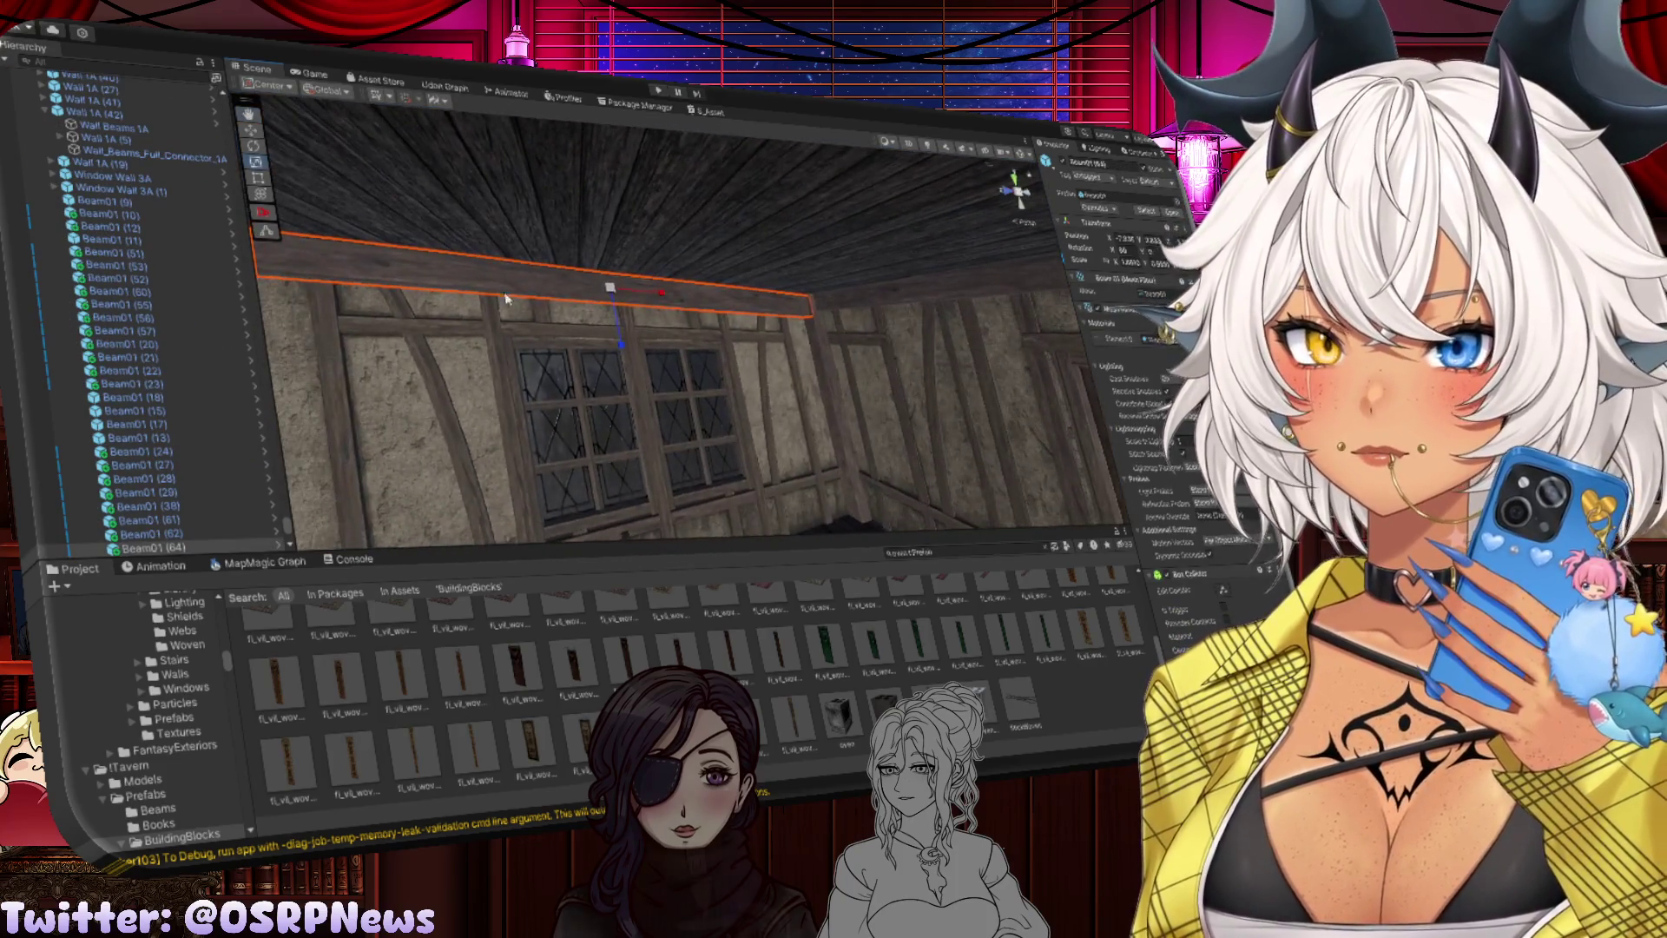
pyautogui.press('w')
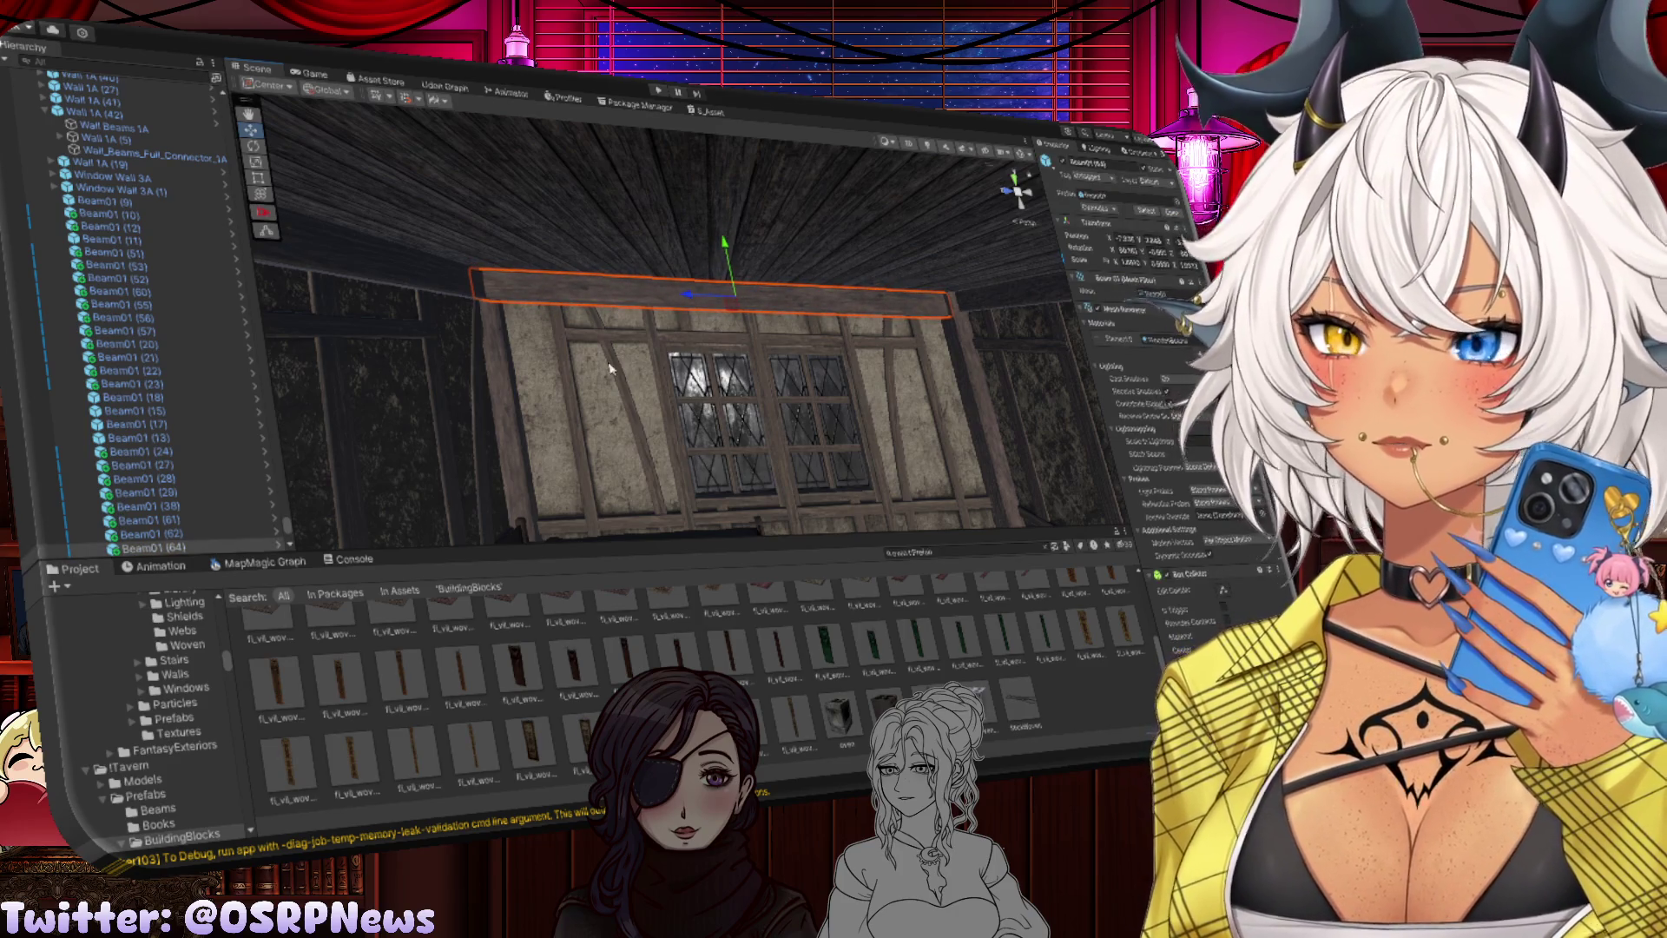
pyautogui.click(611, 369)
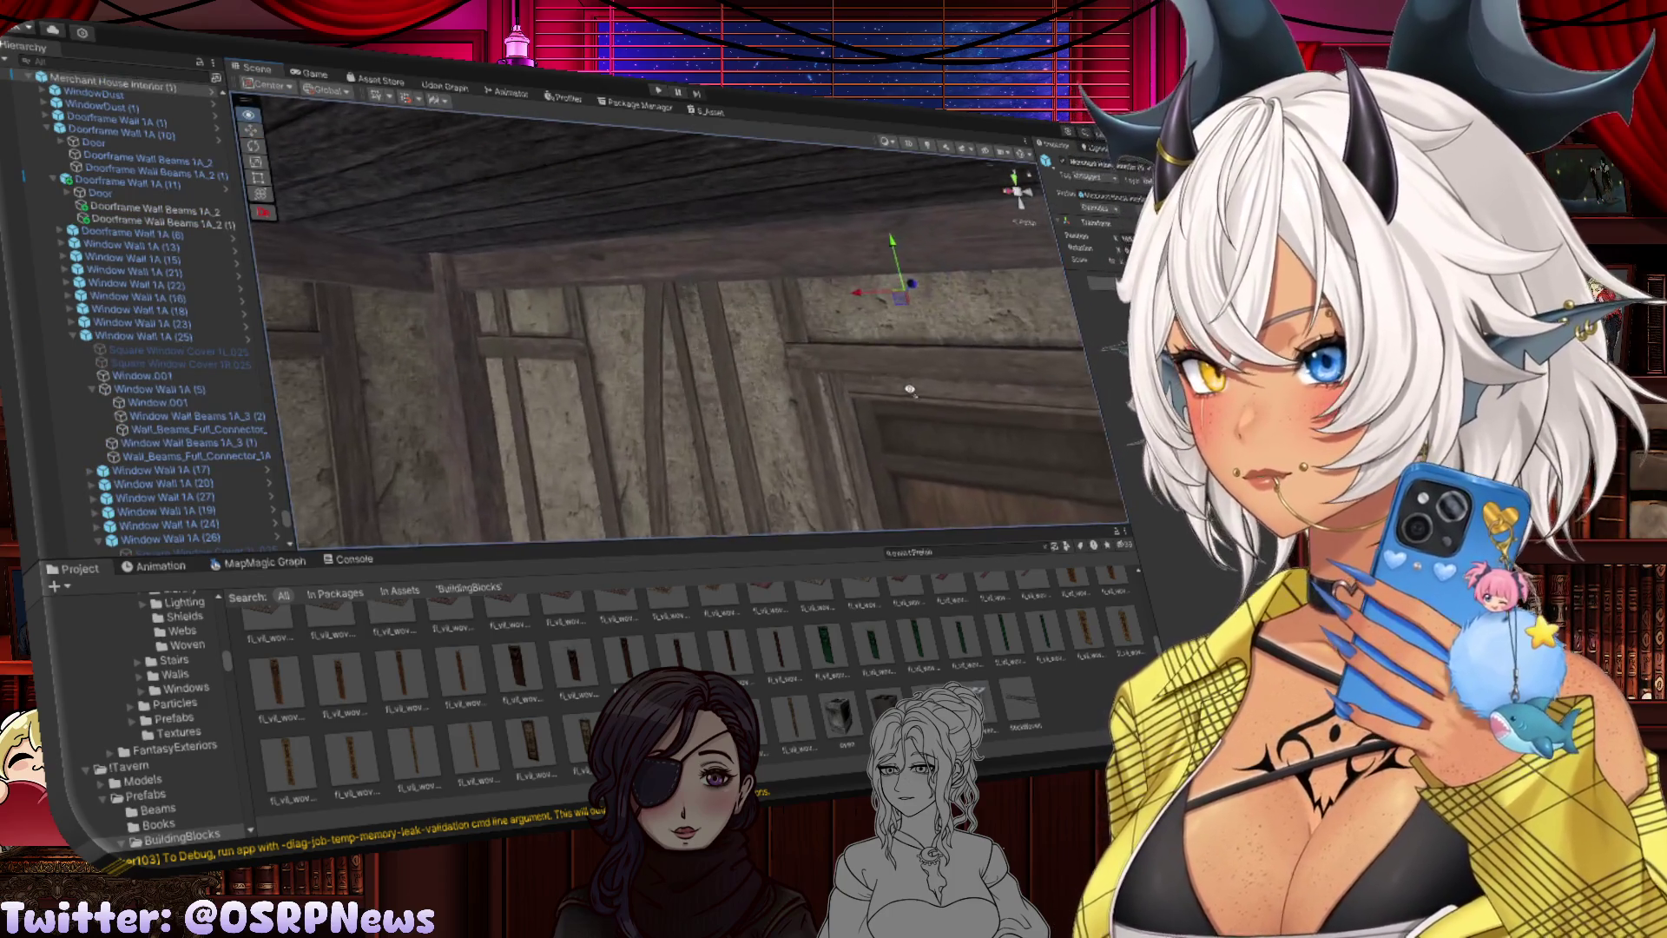
pyautogui.moveTo(908, 390); pyautogui.dragTo(949, 451)
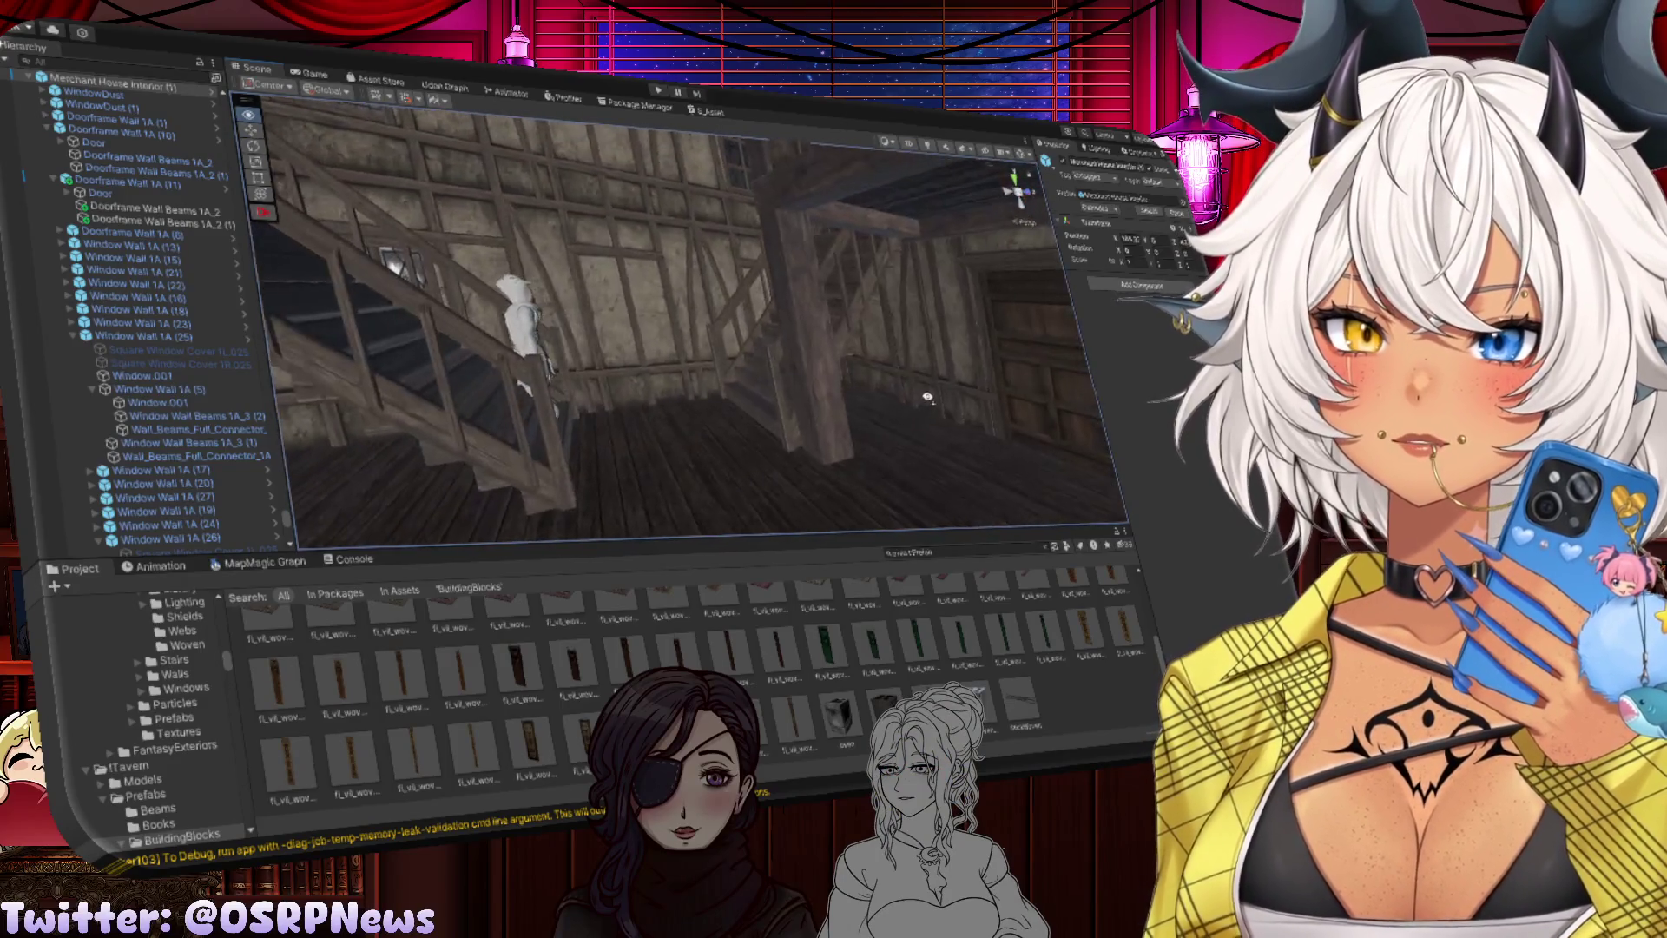
pyautogui.moveTo(557, 430); pyautogui.dragTo(785, 321)
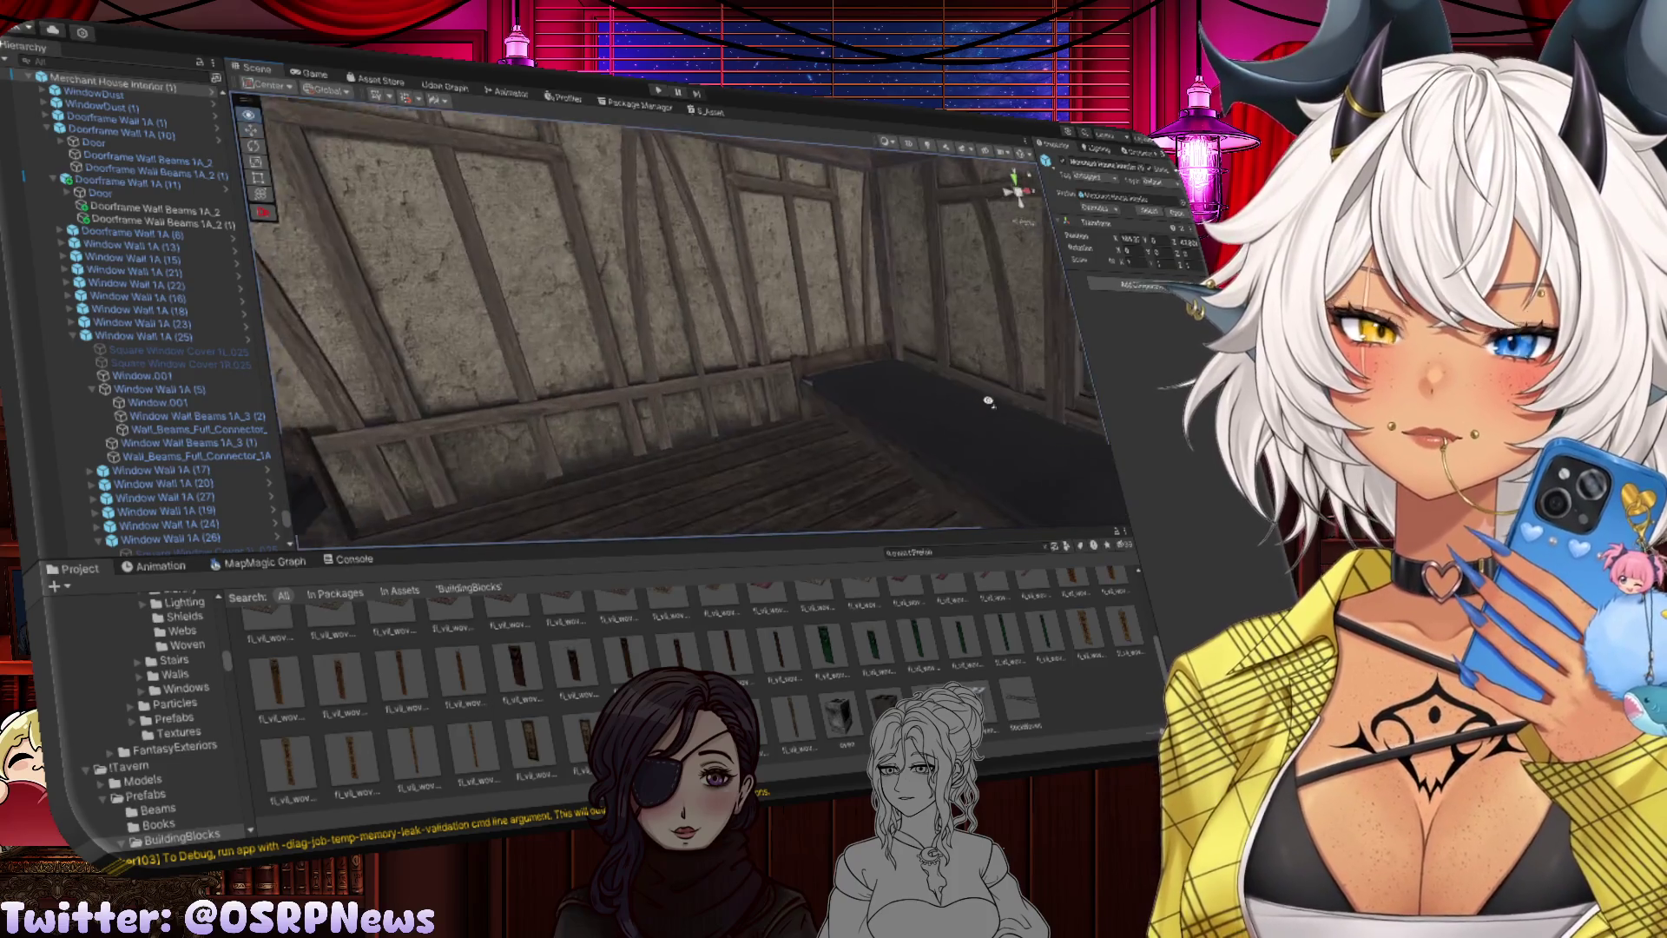
pyautogui.moveTo(847, 371); pyautogui.dragTo(957, 390)
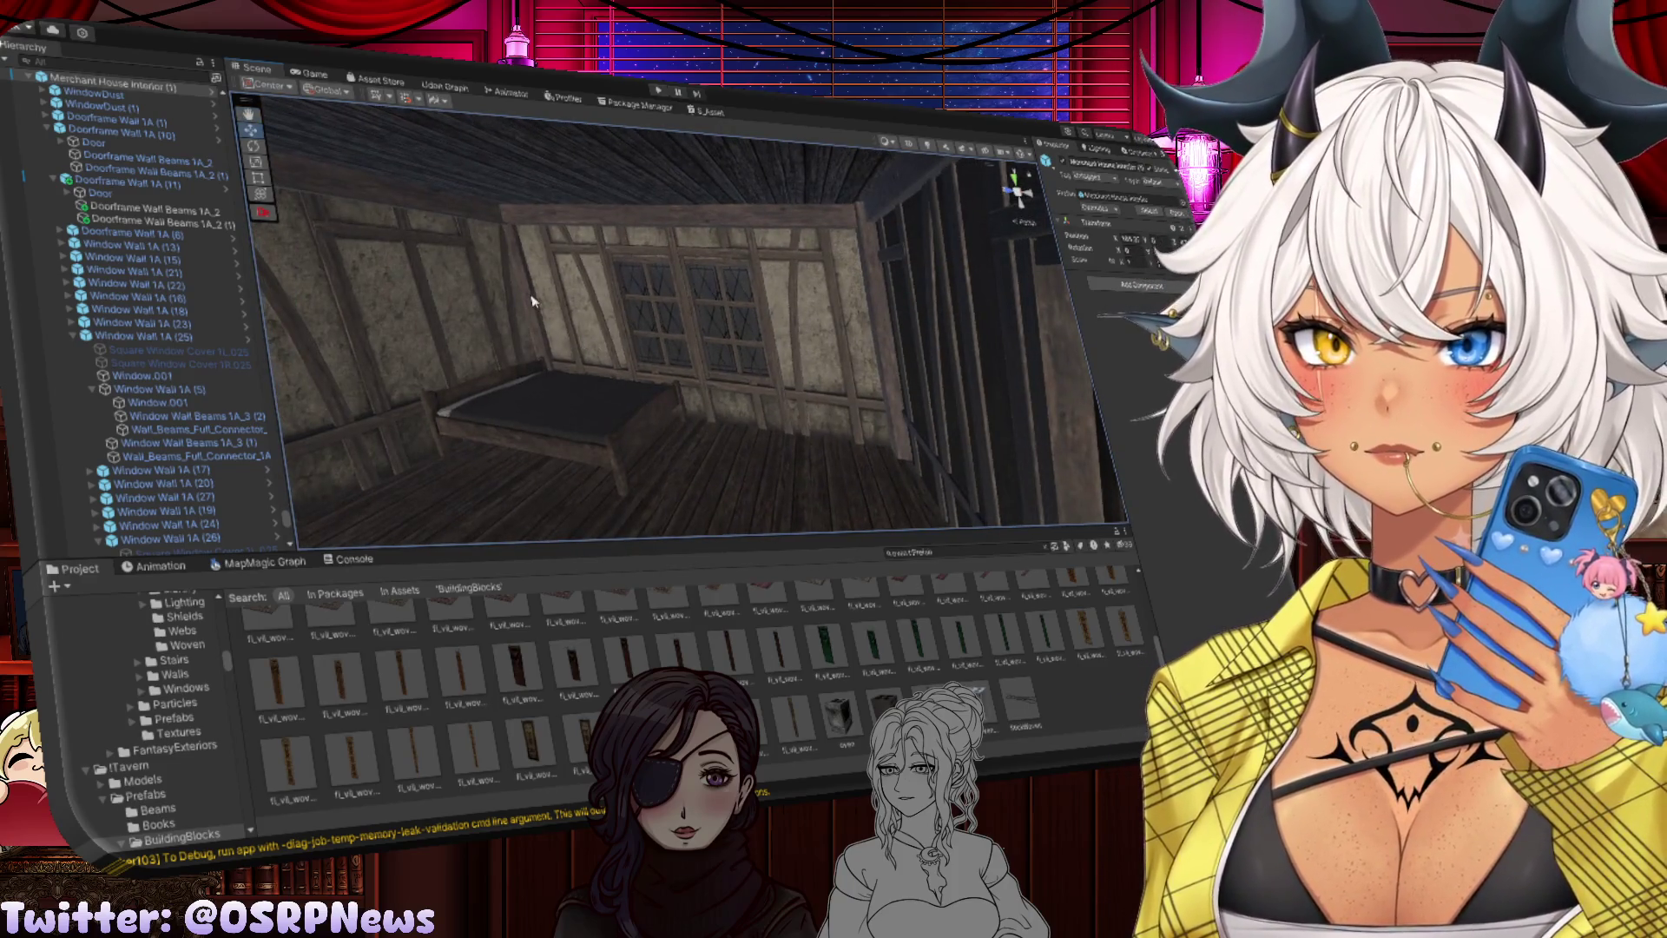
pyautogui.click(533, 300)
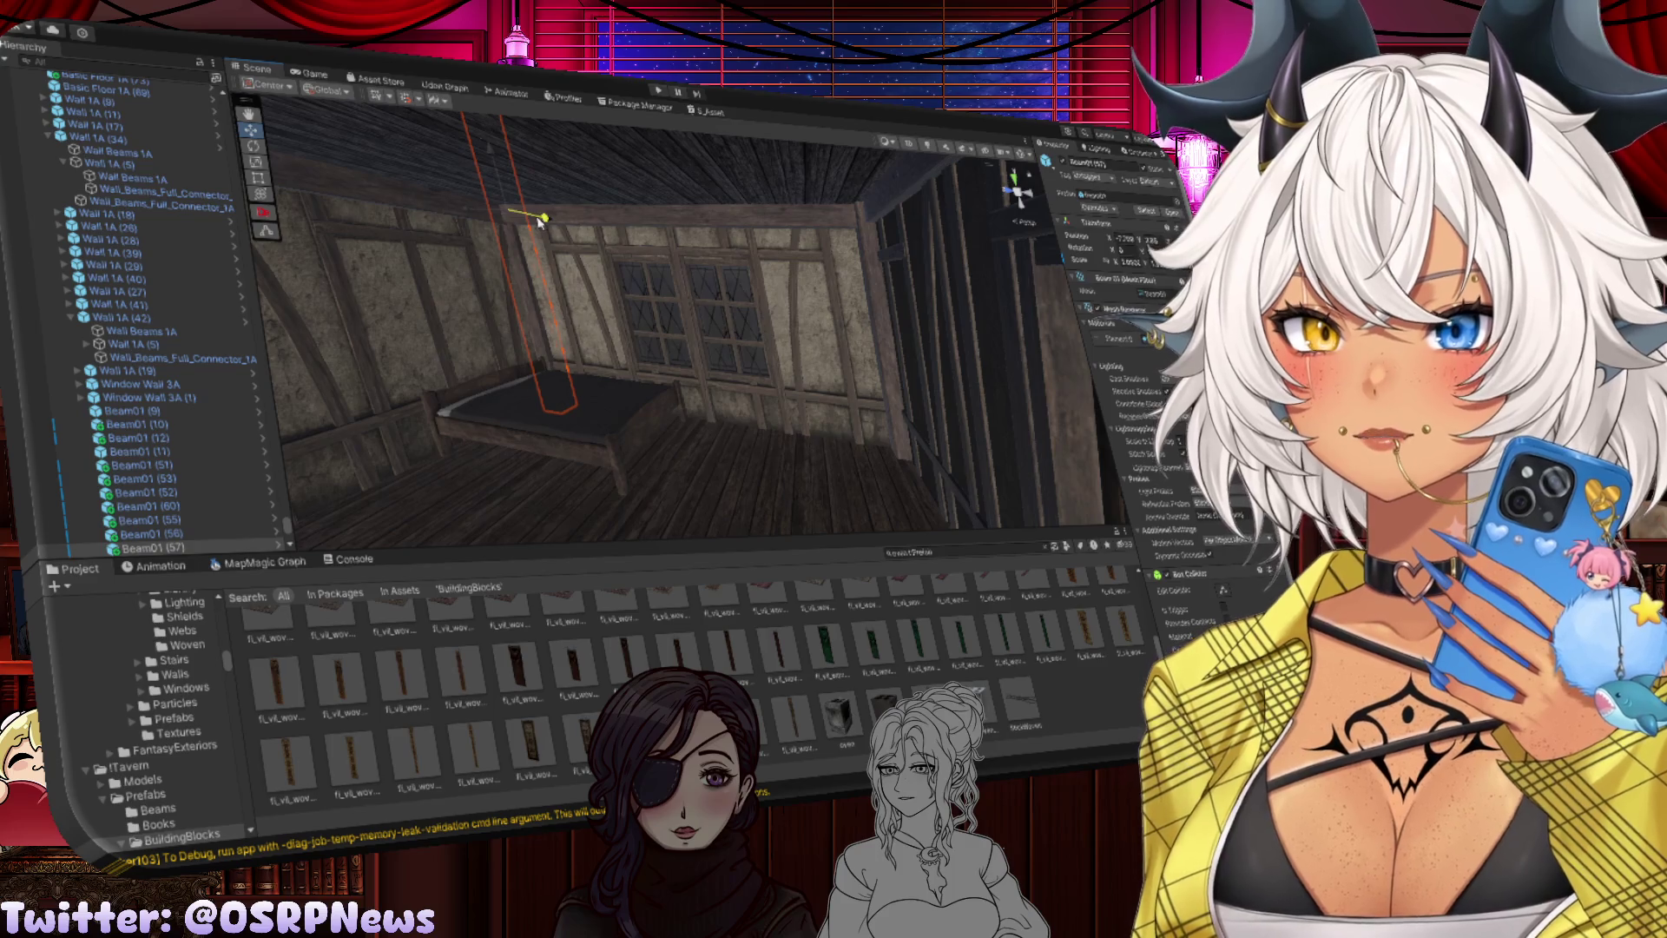
pyautogui.click(549, 295)
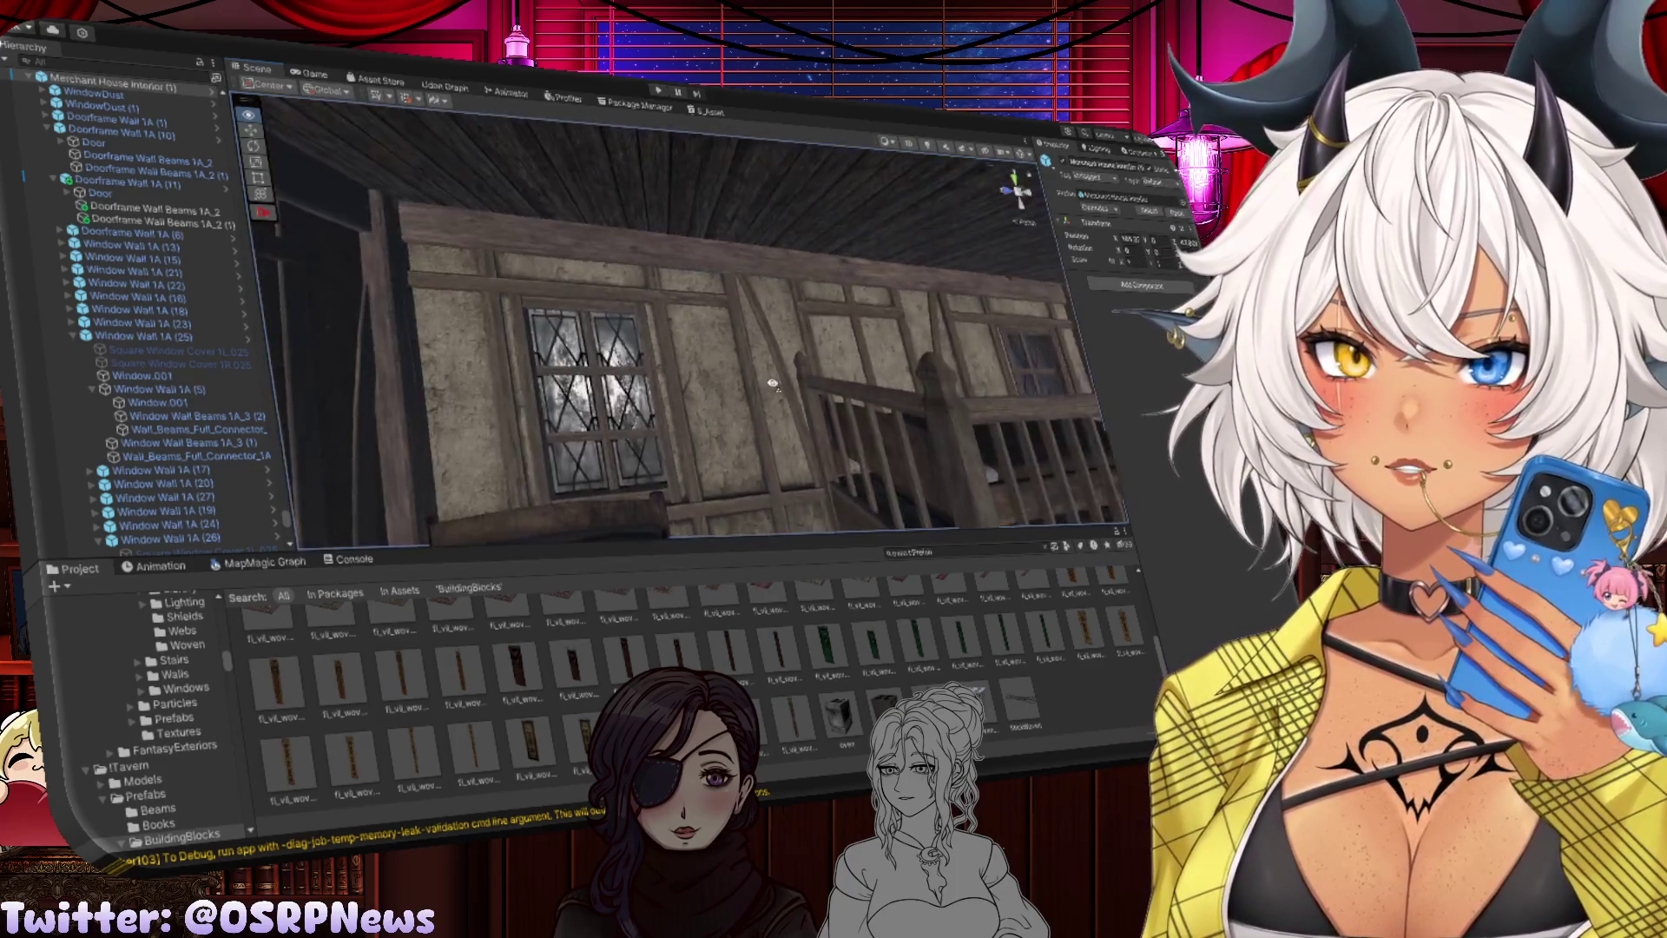
pyautogui.moveTo(742, 373); pyautogui.dragTo(610, 428)
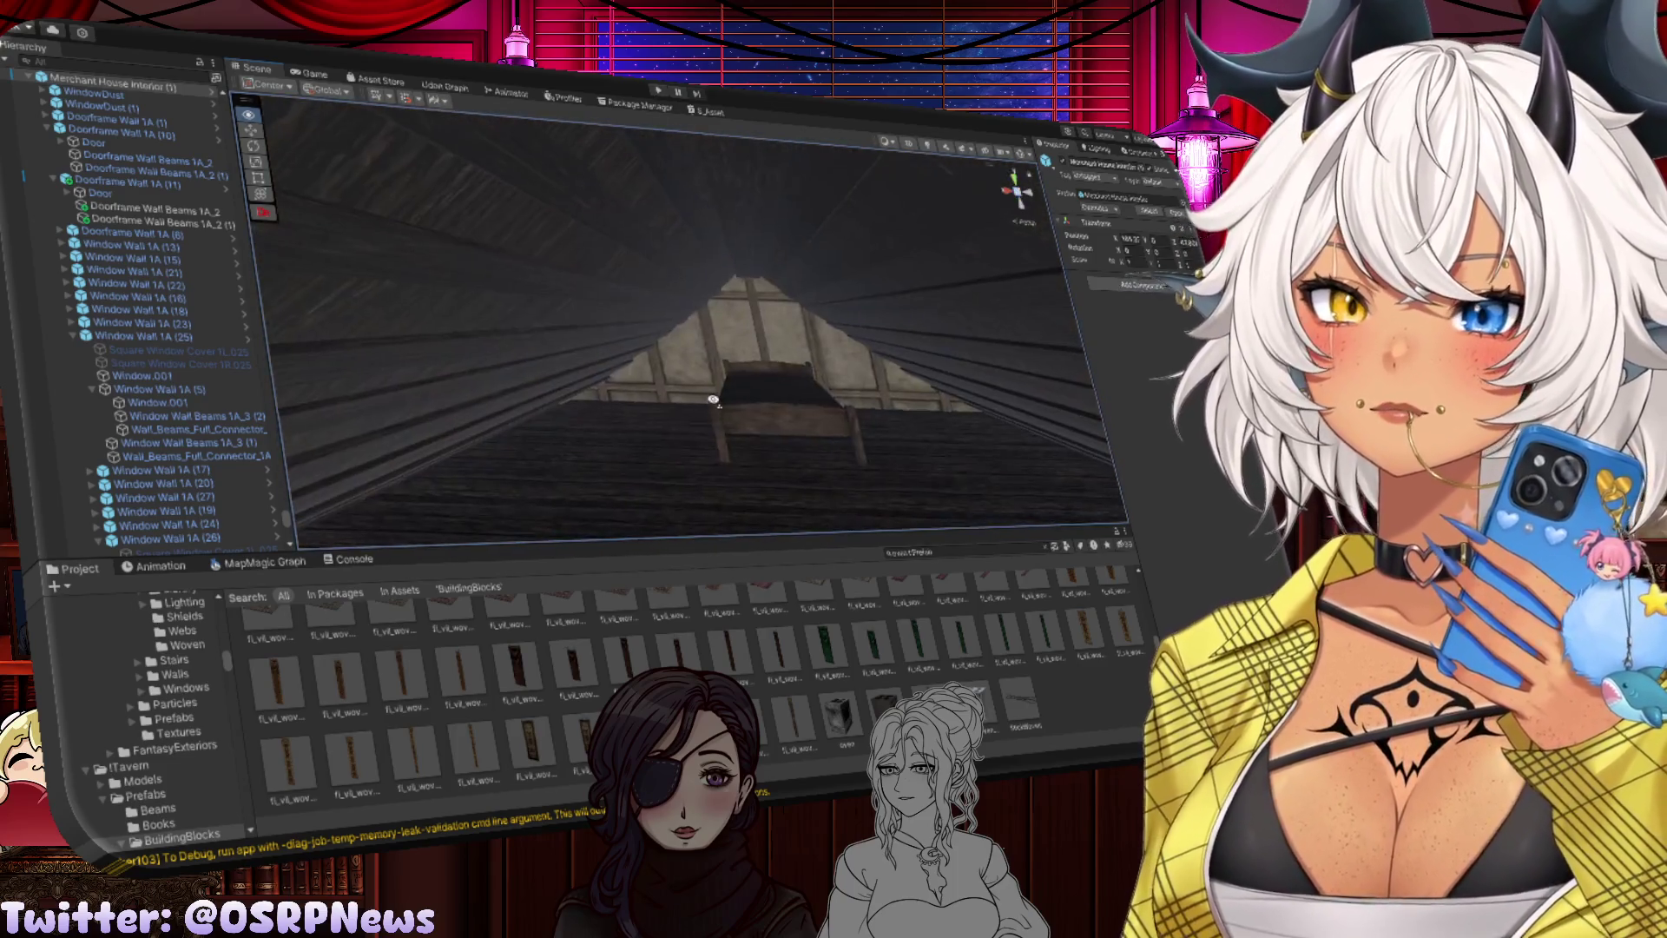
pyautogui.moveTo(713, 399)
pyautogui.mouseDown()
pyautogui.moveTo(701, 492)
pyautogui.moveTo(643, 502)
pyautogui.mouseUp()
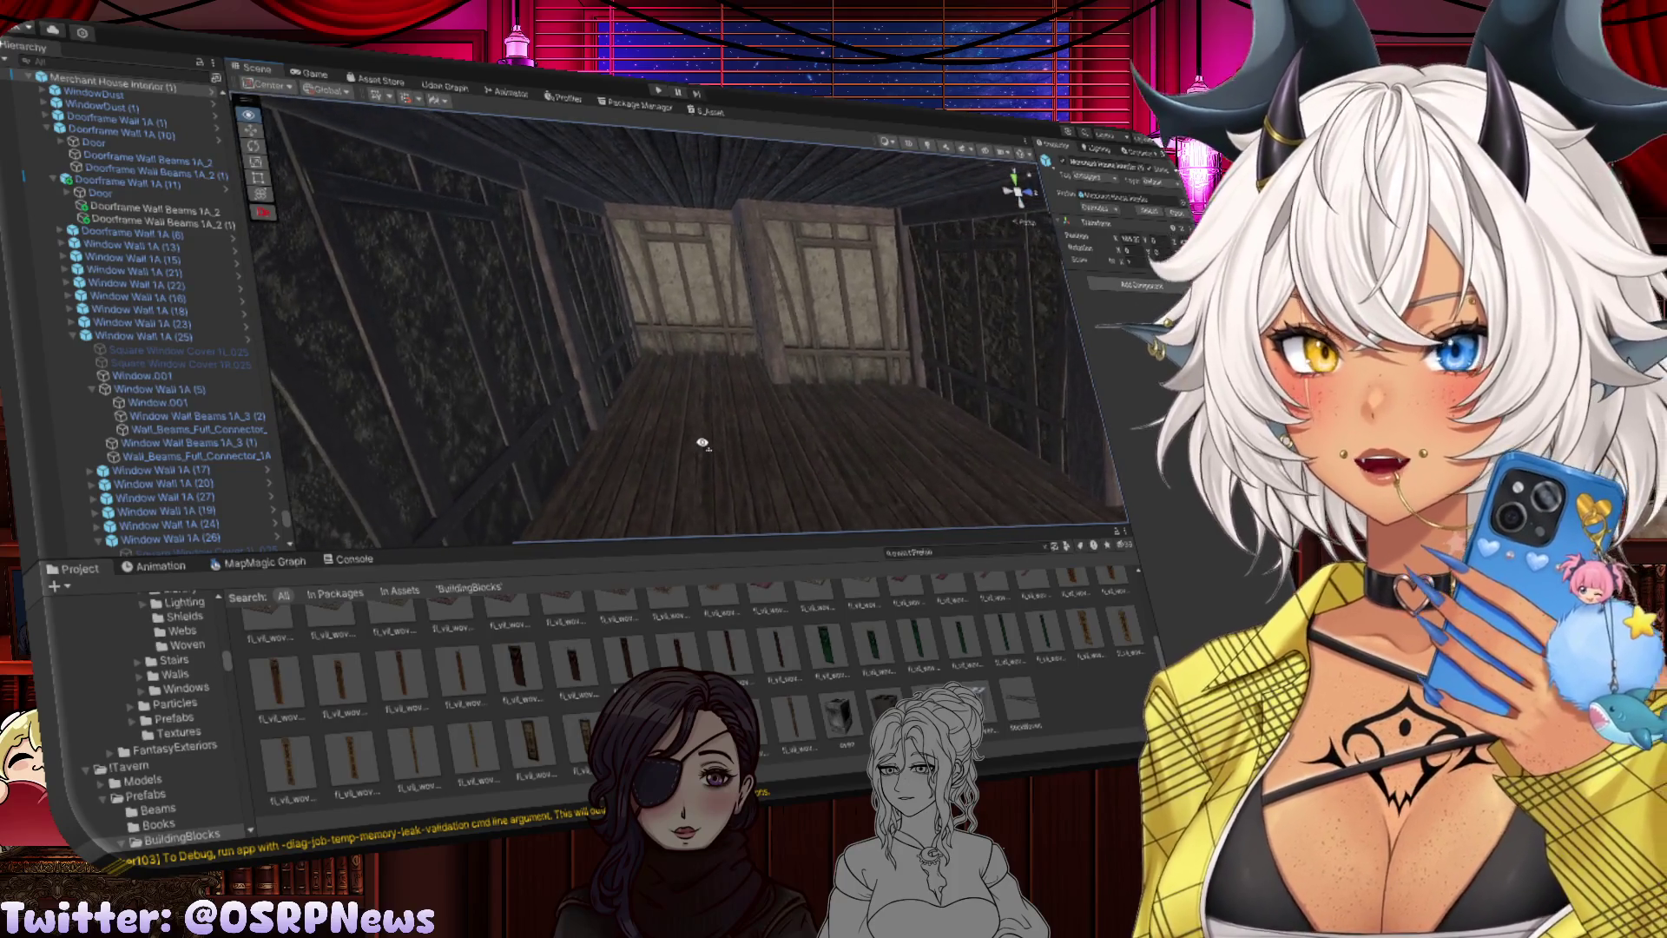
pyautogui.moveTo(702, 443); pyautogui.dragTo(628, 453)
pyautogui.moveTo(657, 282); pyautogui.dragTo(625, 291)
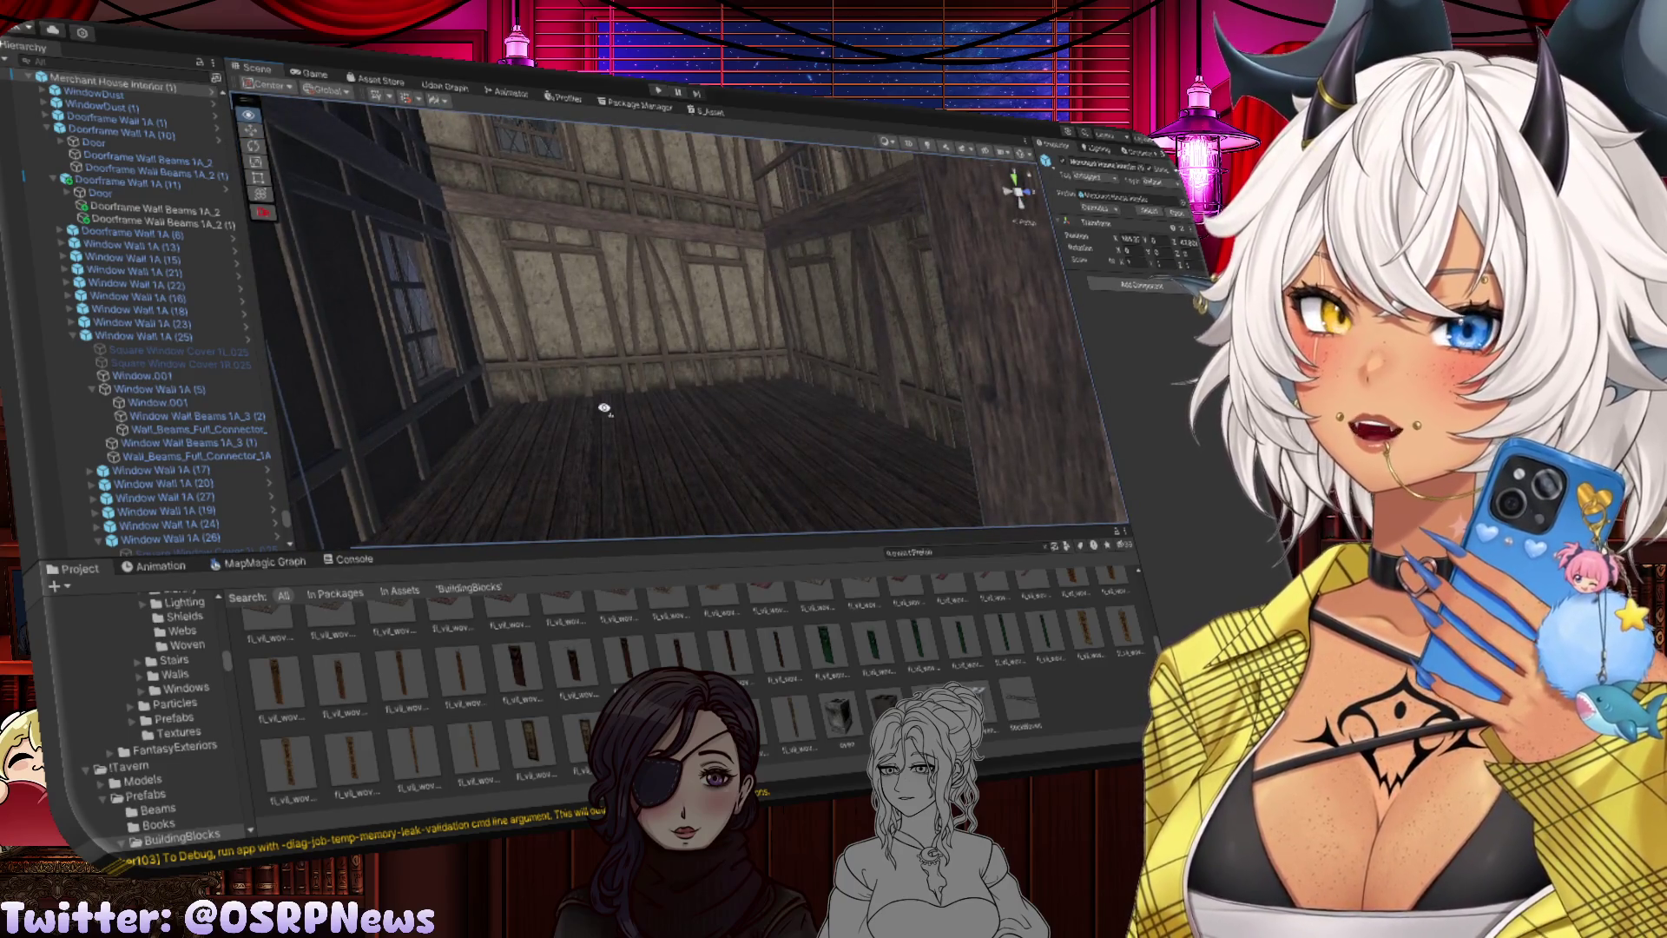
pyautogui.moveTo(604, 408)
pyautogui.mouseDown()
pyautogui.moveTo(663, 413)
pyautogui.moveTo(599, 412)
pyautogui.mouseUp()
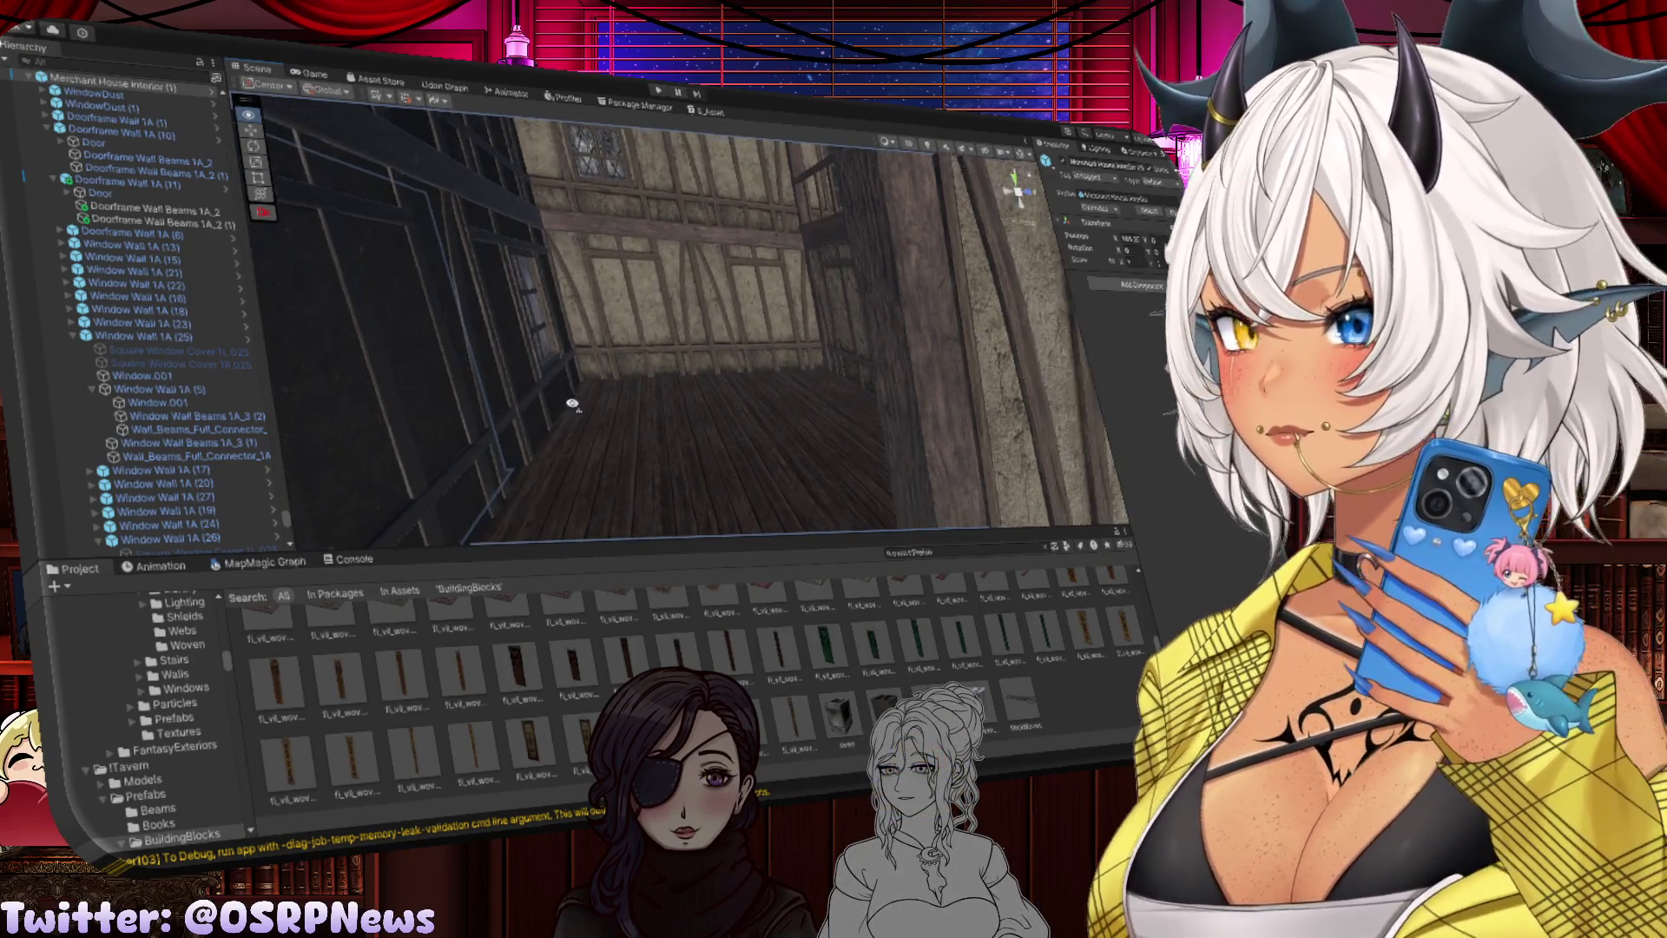
pyautogui.moveTo(572, 403); pyautogui.dragTo(701, 422)
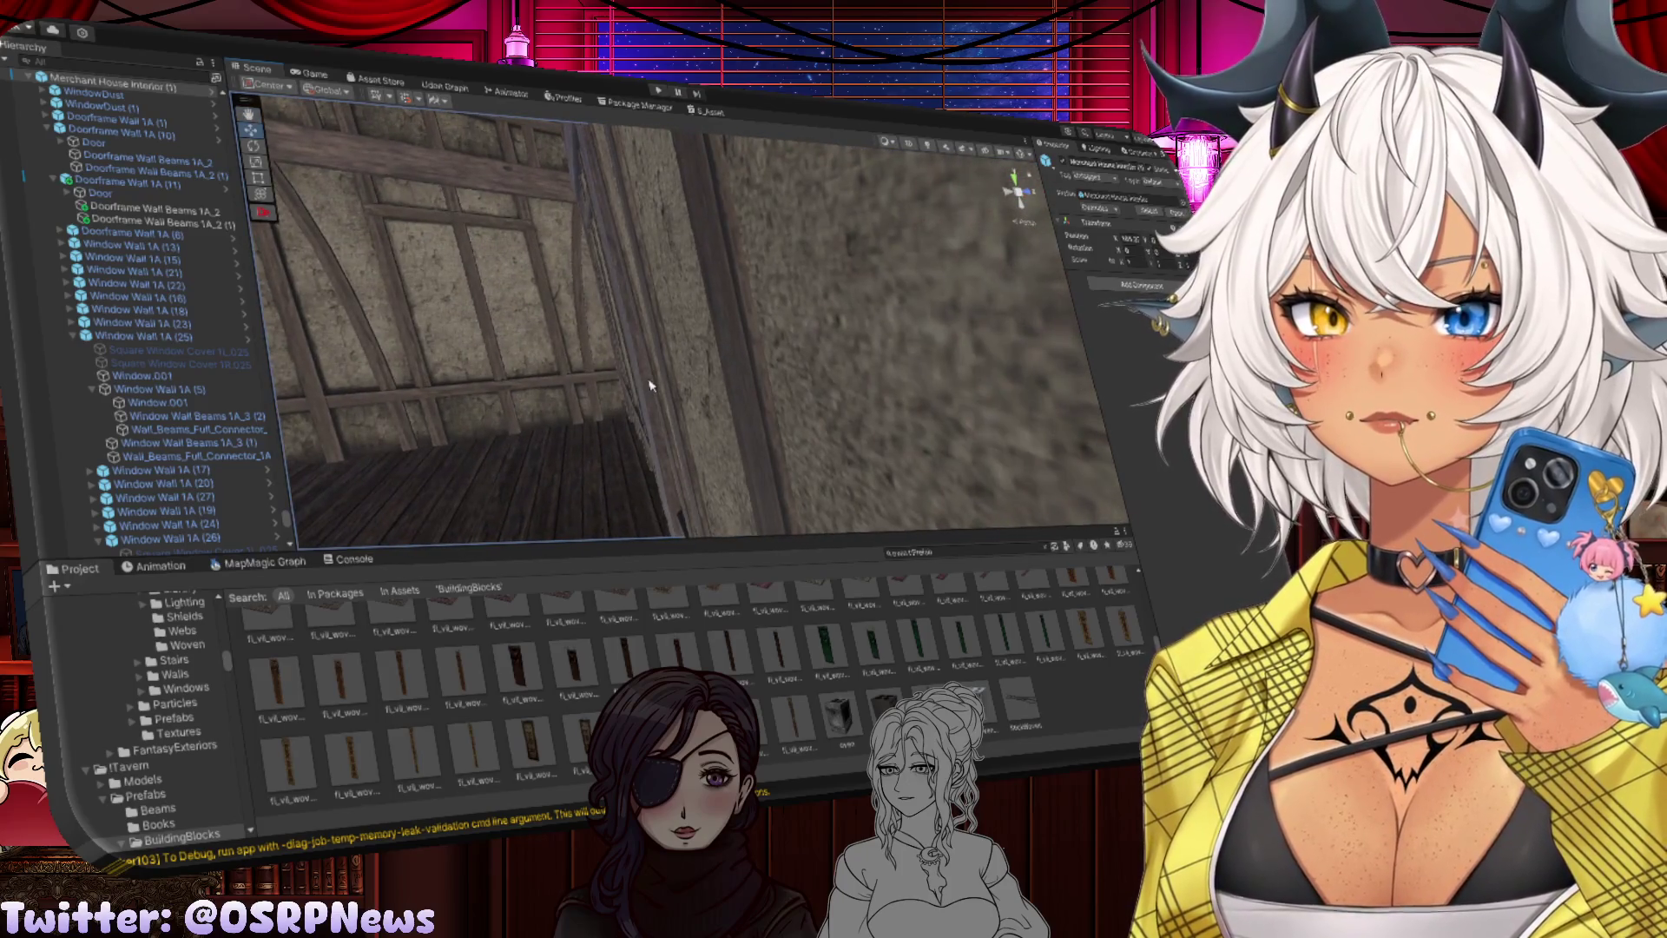
# Step: Delete the stray vertical beam standing against the timbered wall
pyautogui.click(653, 385)
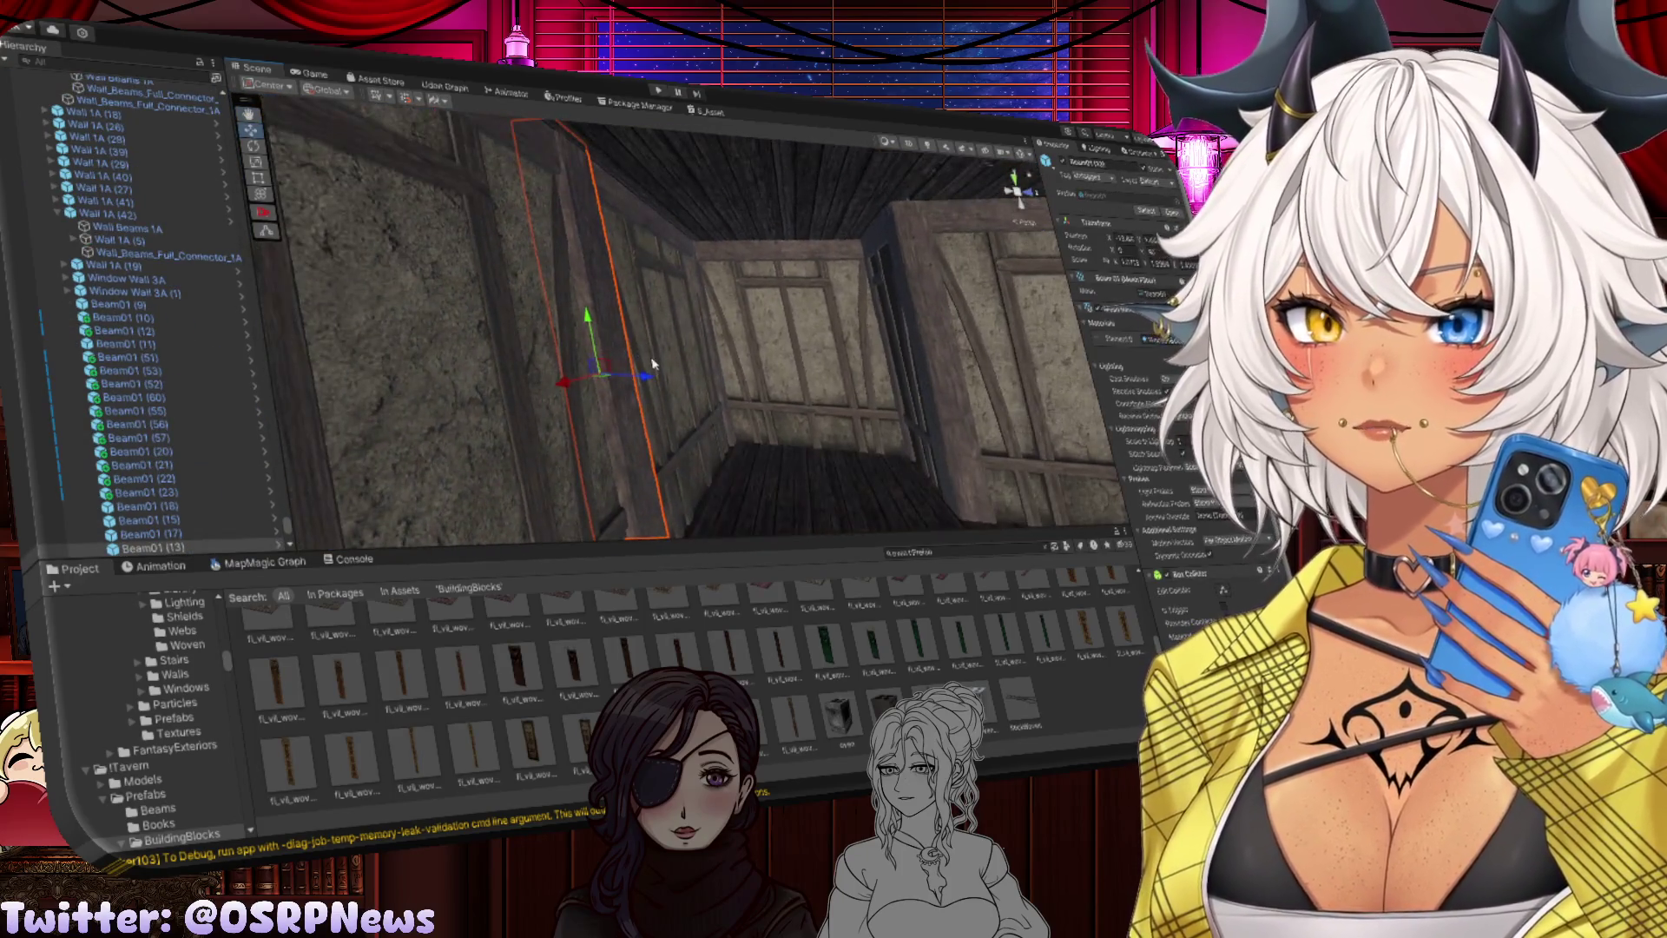
pyautogui.moveTo(511, 353); pyautogui.dragTo(526, 356)
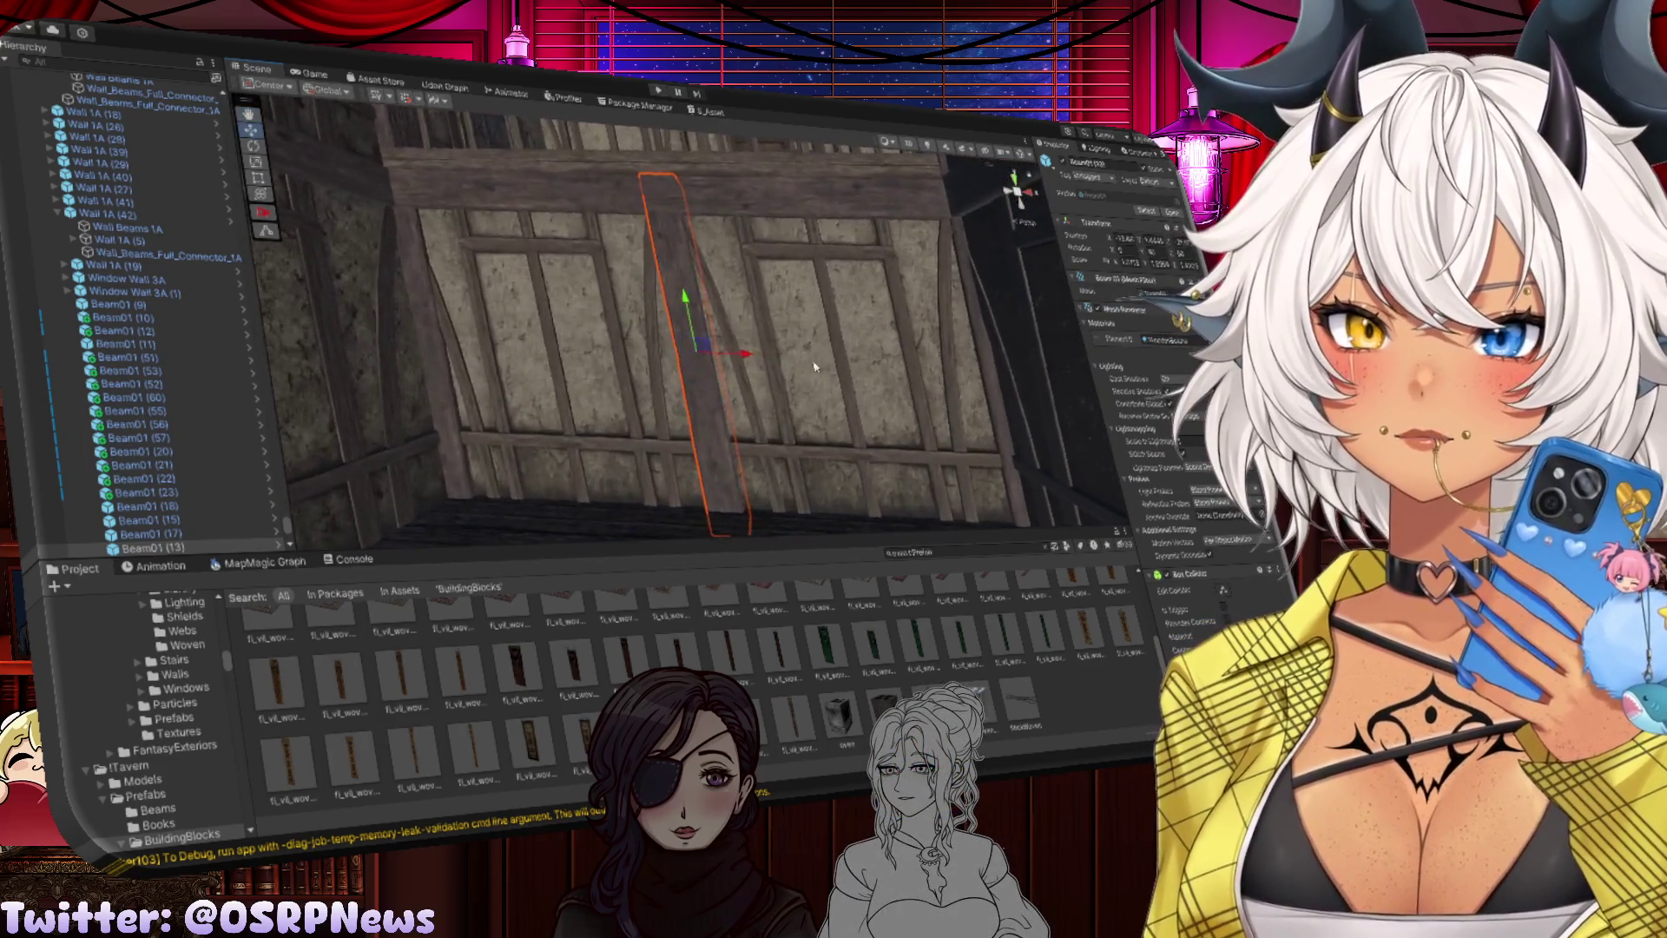
pyautogui.press('Delete')
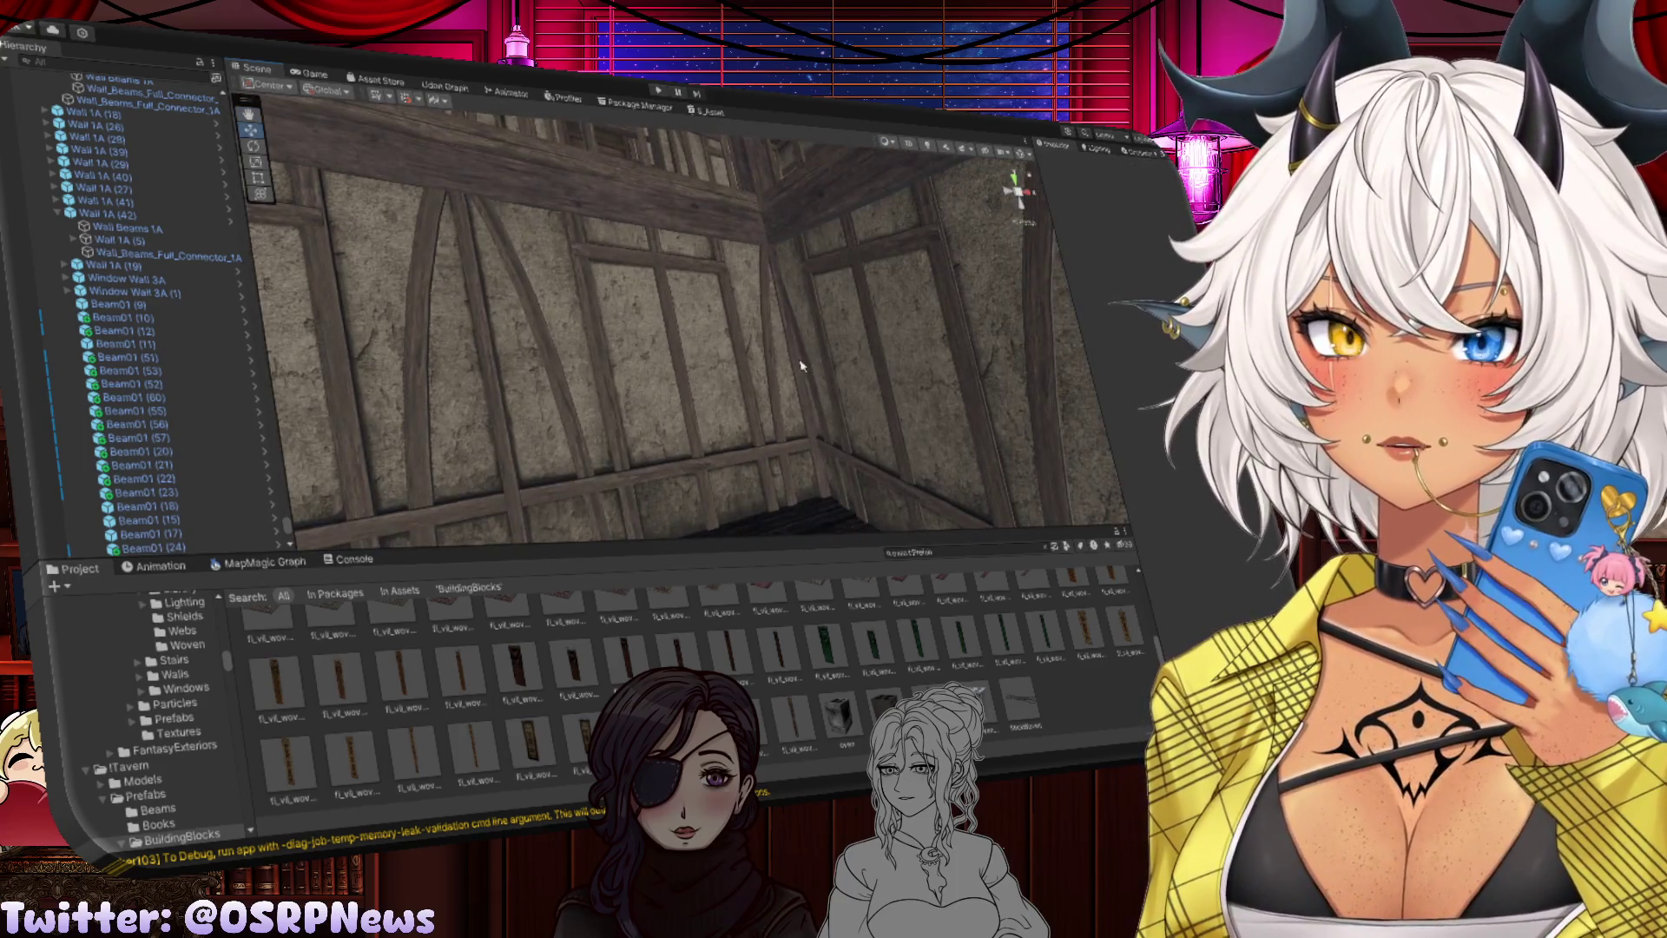
# Step: Rotate the beam lying along the floor edge into alignment
pyautogui.click(811, 366)
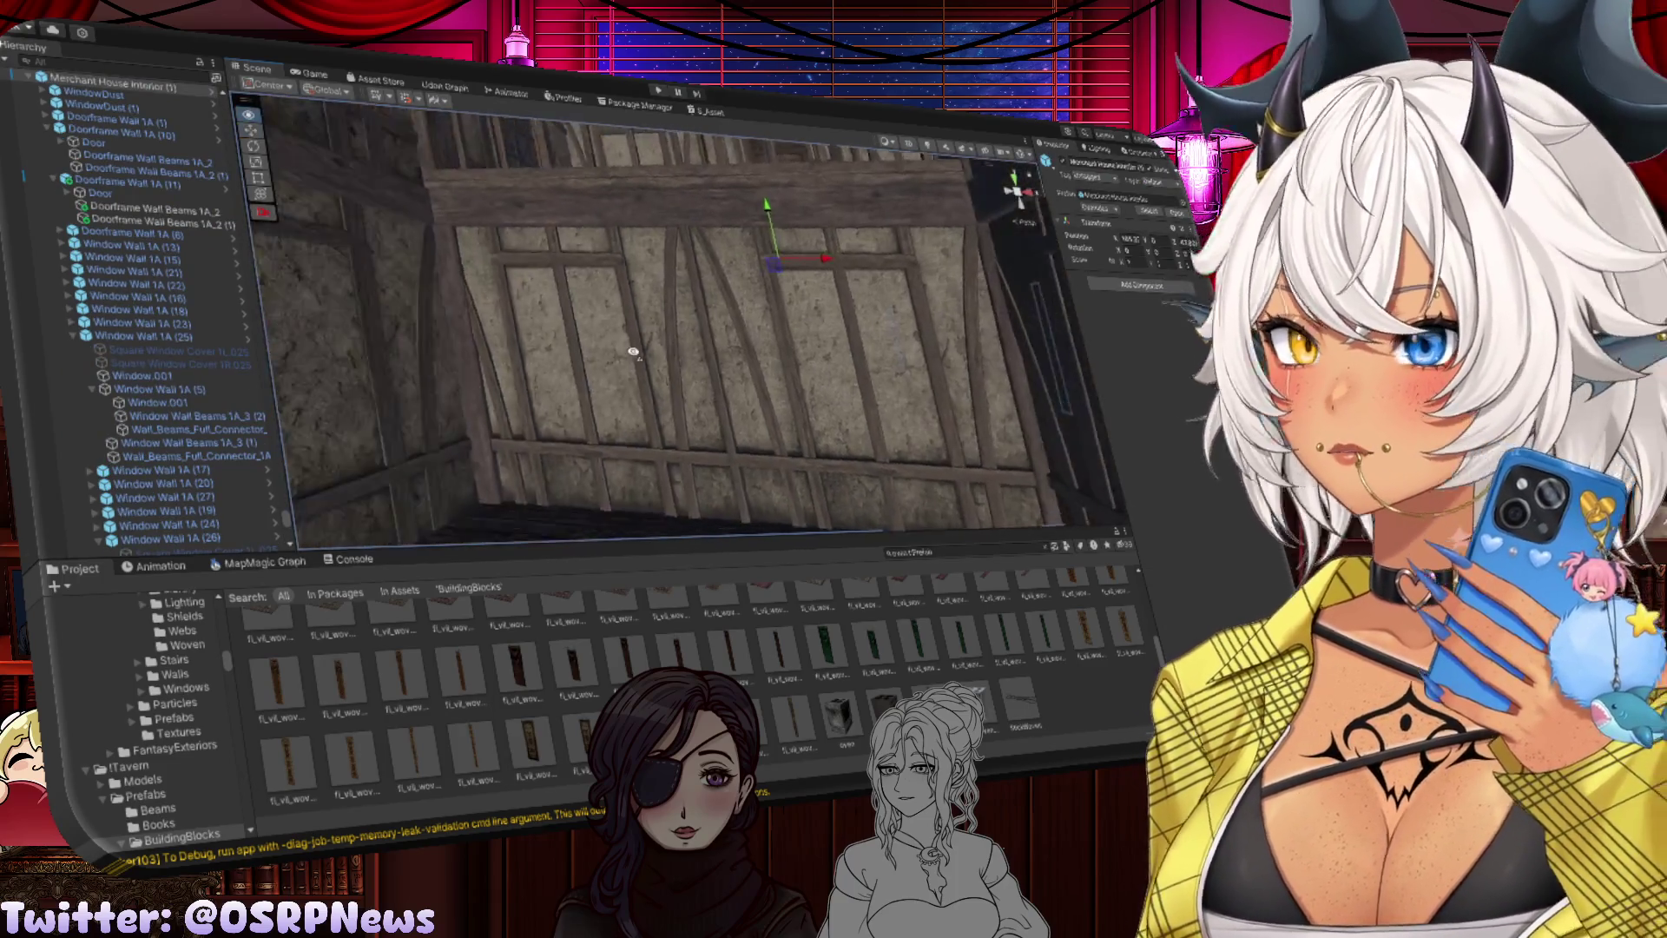
pyautogui.moveTo(633, 351)
pyautogui.mouseDown()
pyautogui.moveTo(521, 369)
pyautogui.moveTo(547, 362)
pyautogui.moveTo(421, 310)
pyautogui.mouseUp()
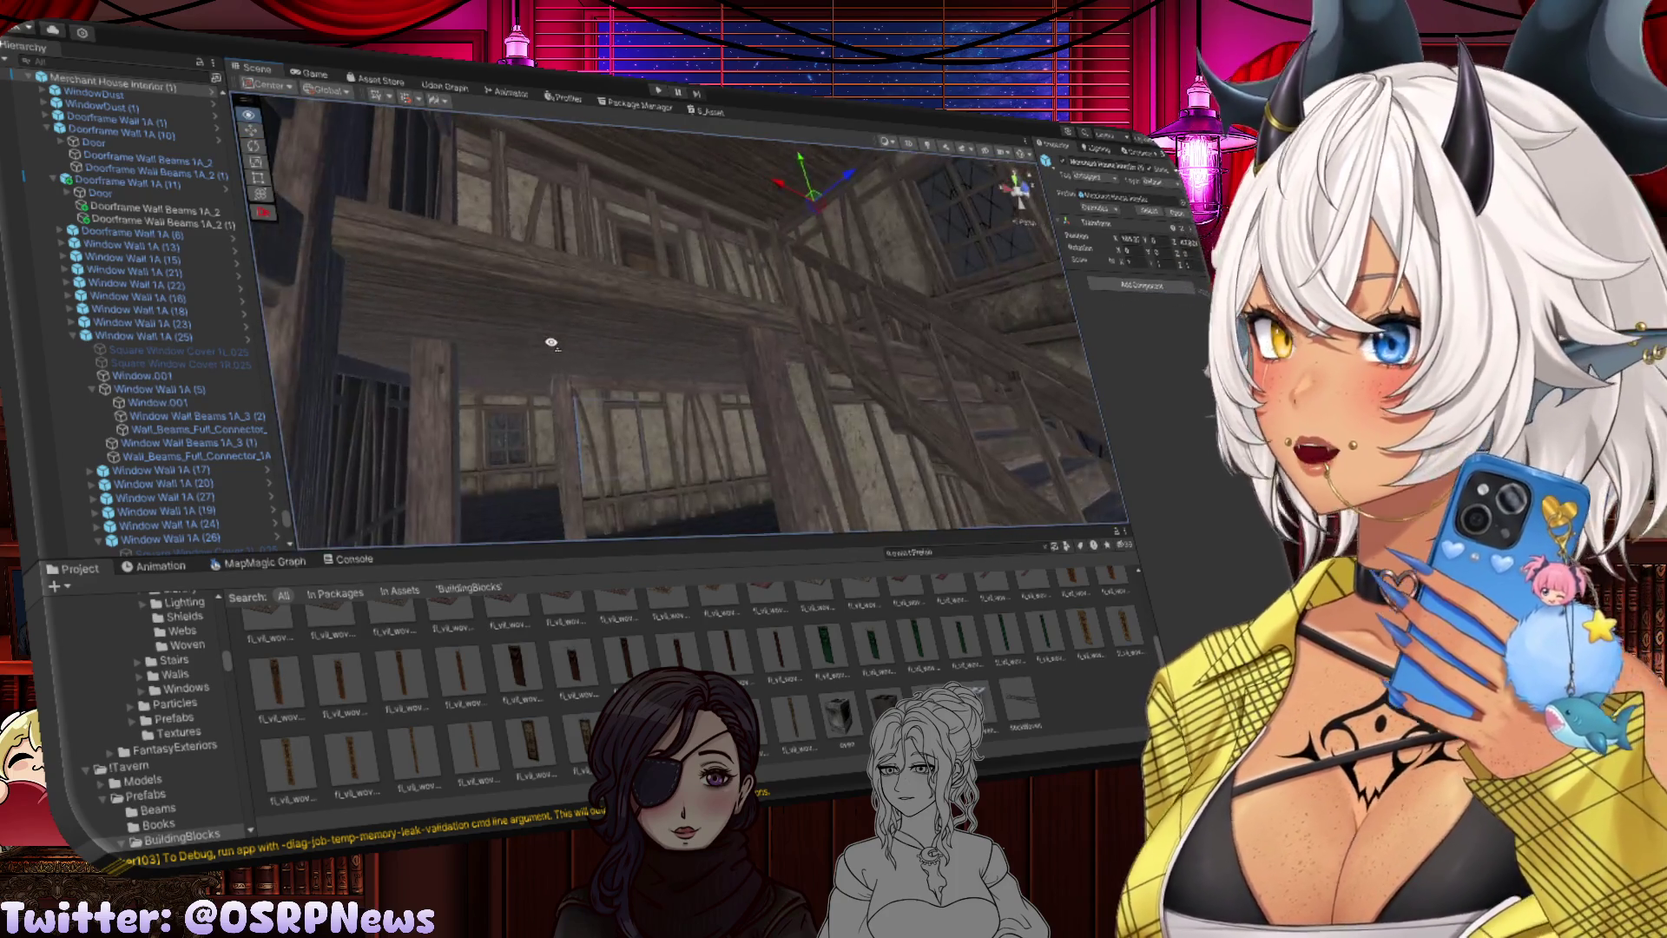
pyautogui.moveTo(551, 343); pyautogui.dragTo(640, 387)
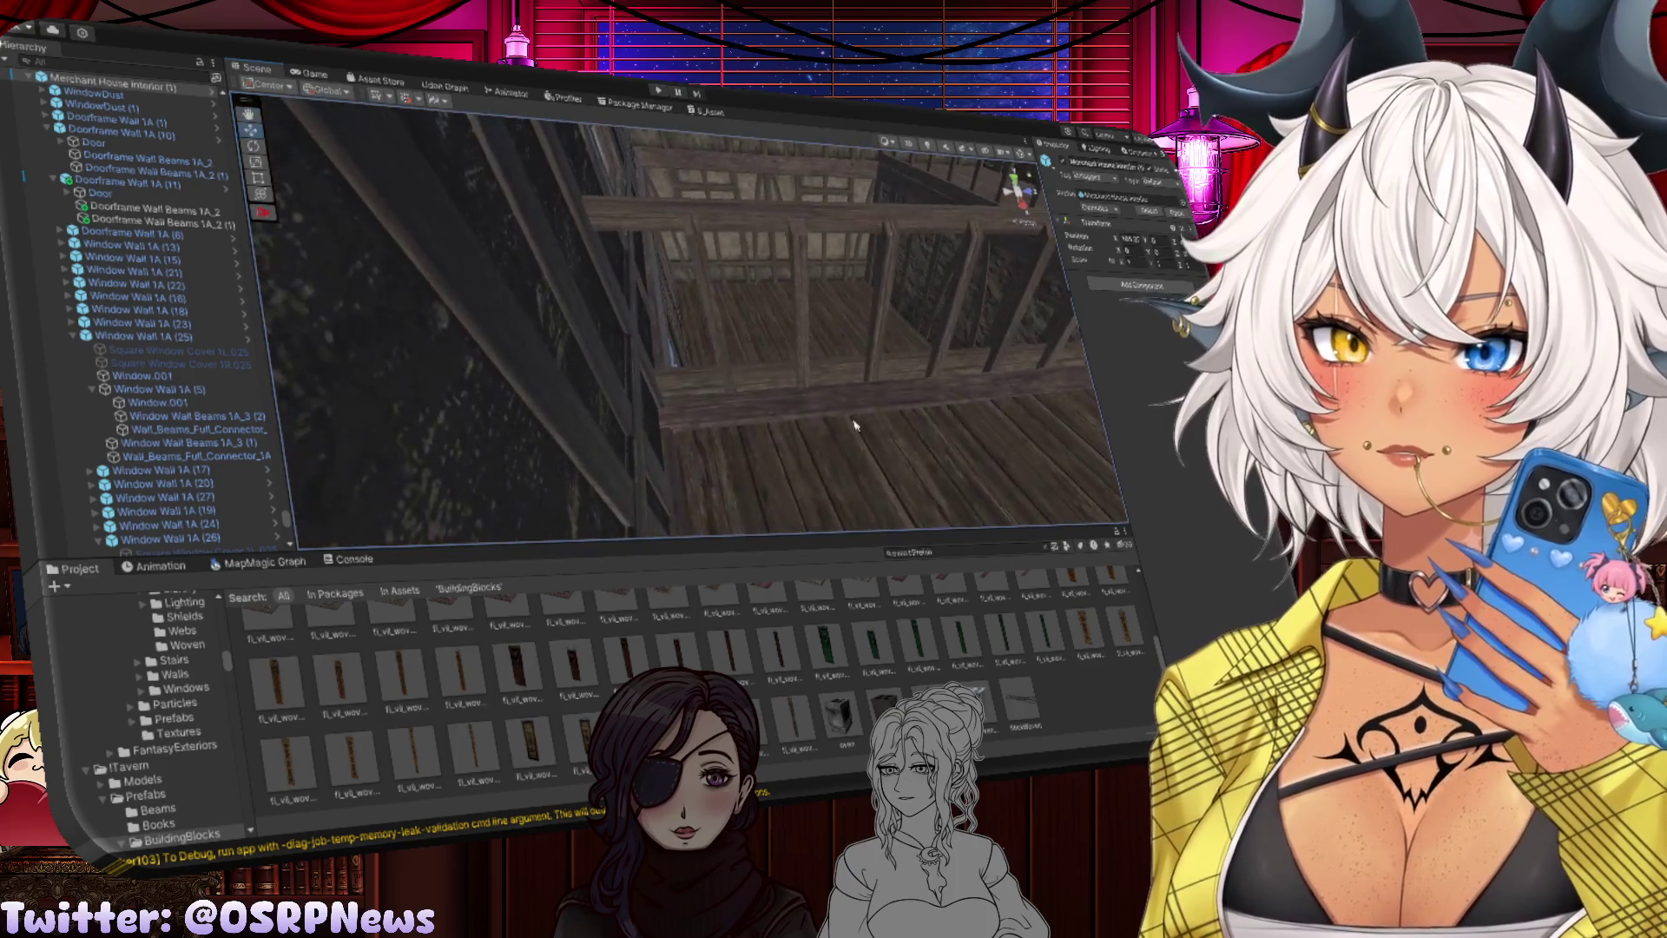
pyautogui.click(864, 411)
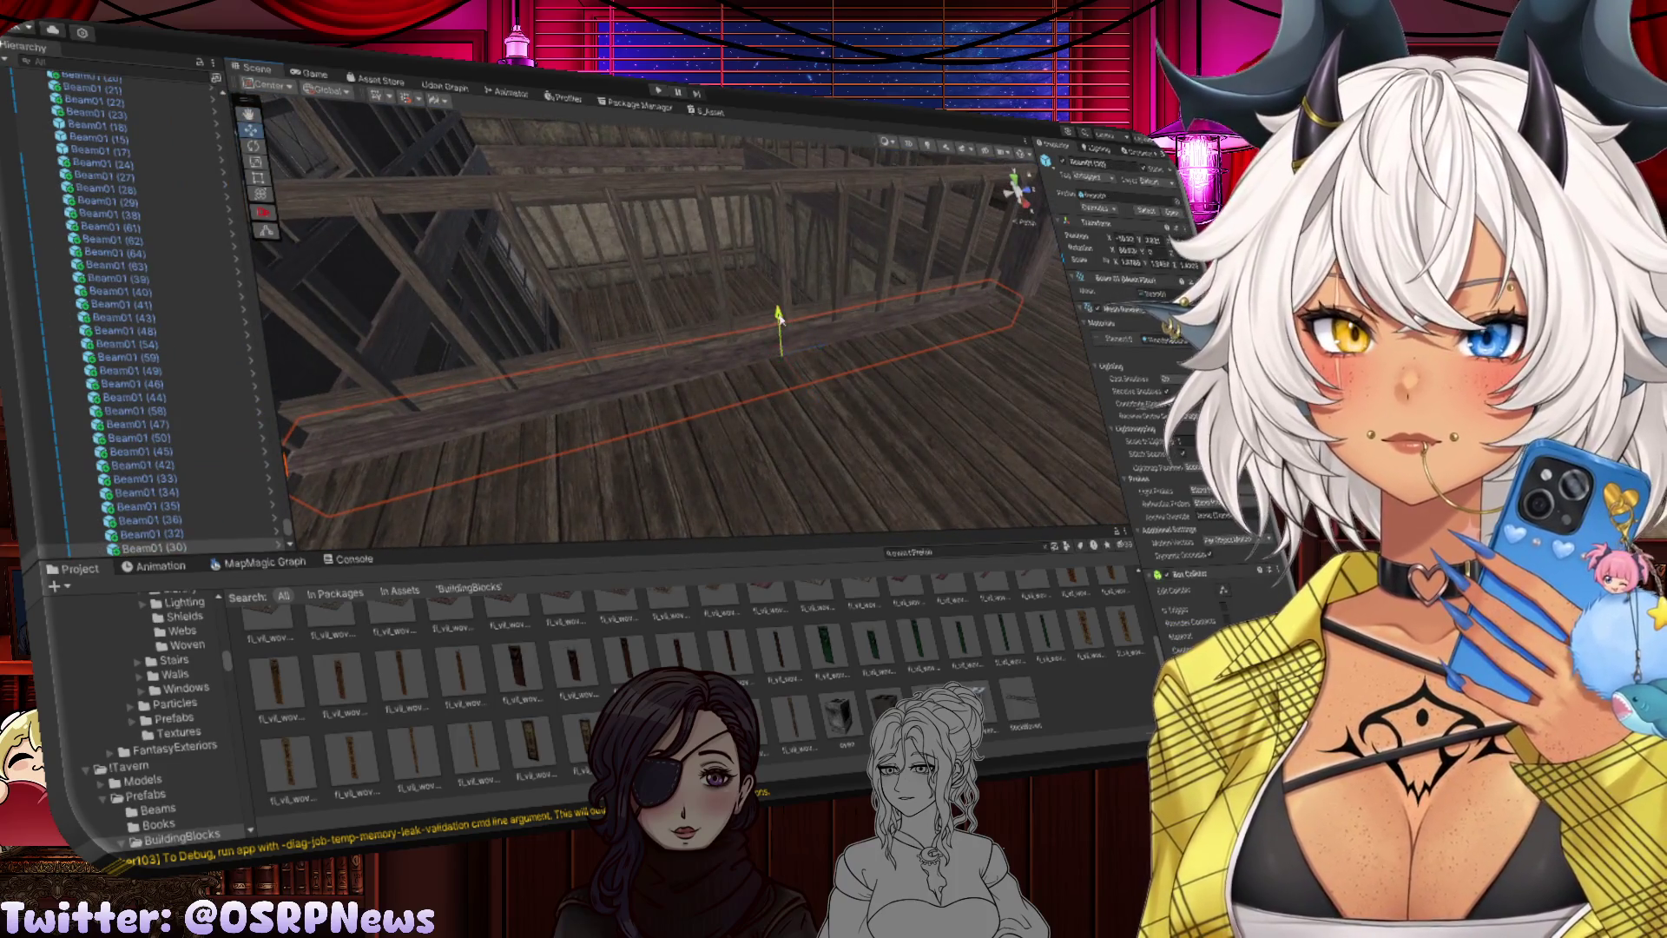
pyautogui.moveTo(778, 332); pyautogui.dragTo(768, 328)
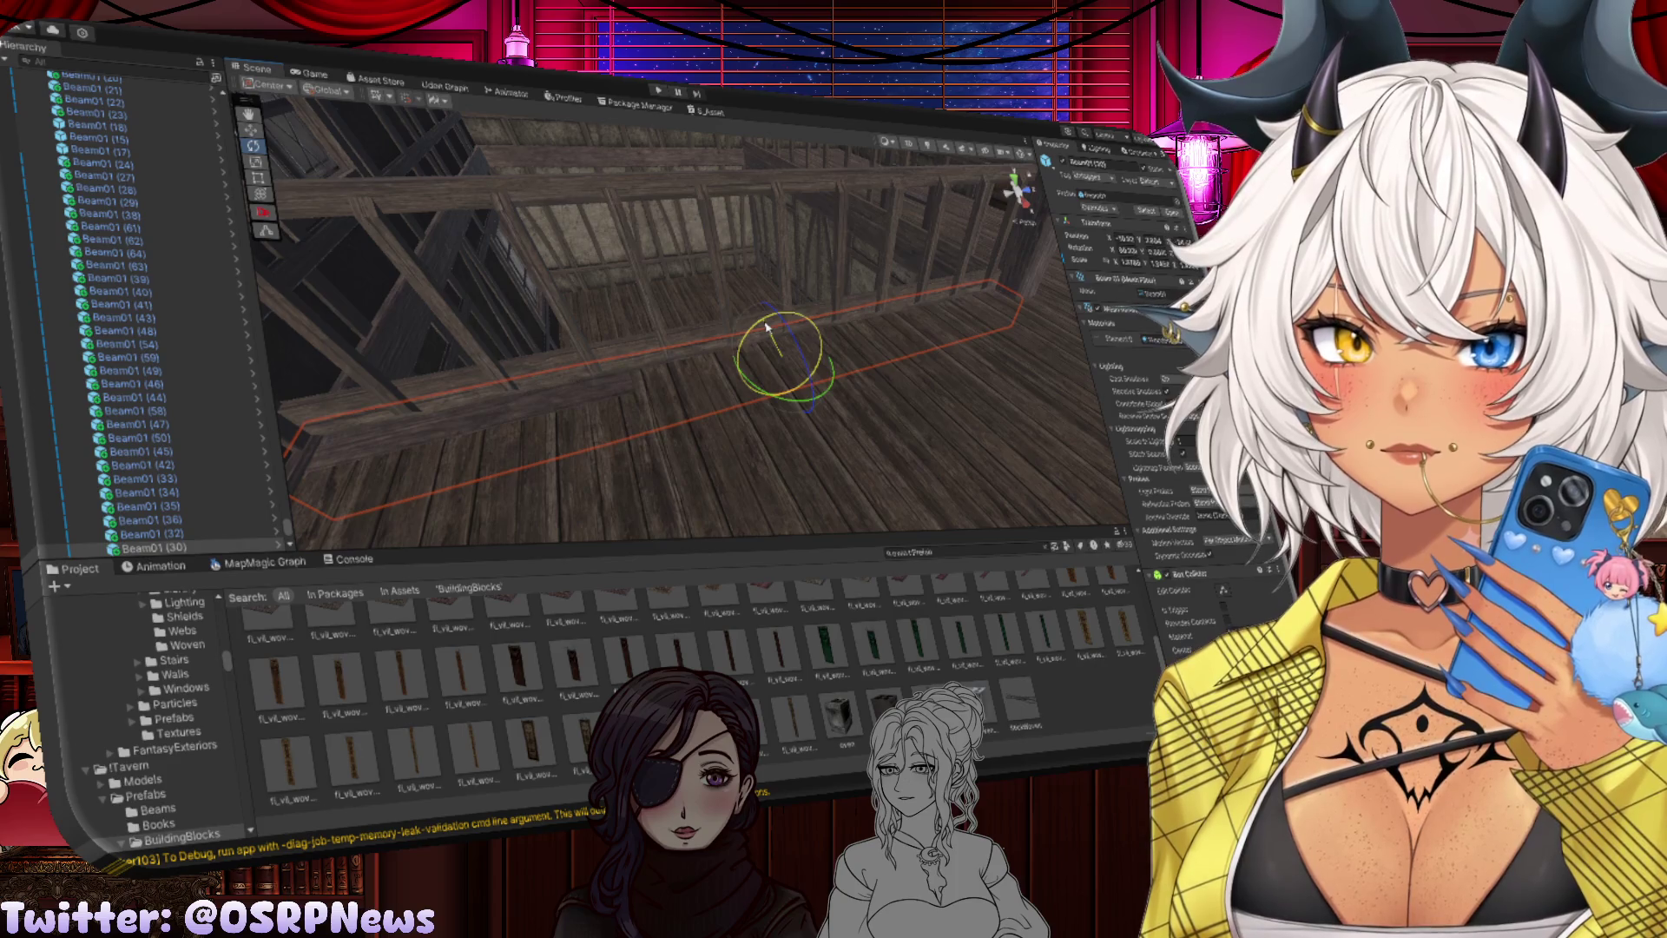
pyautogui.press('w')
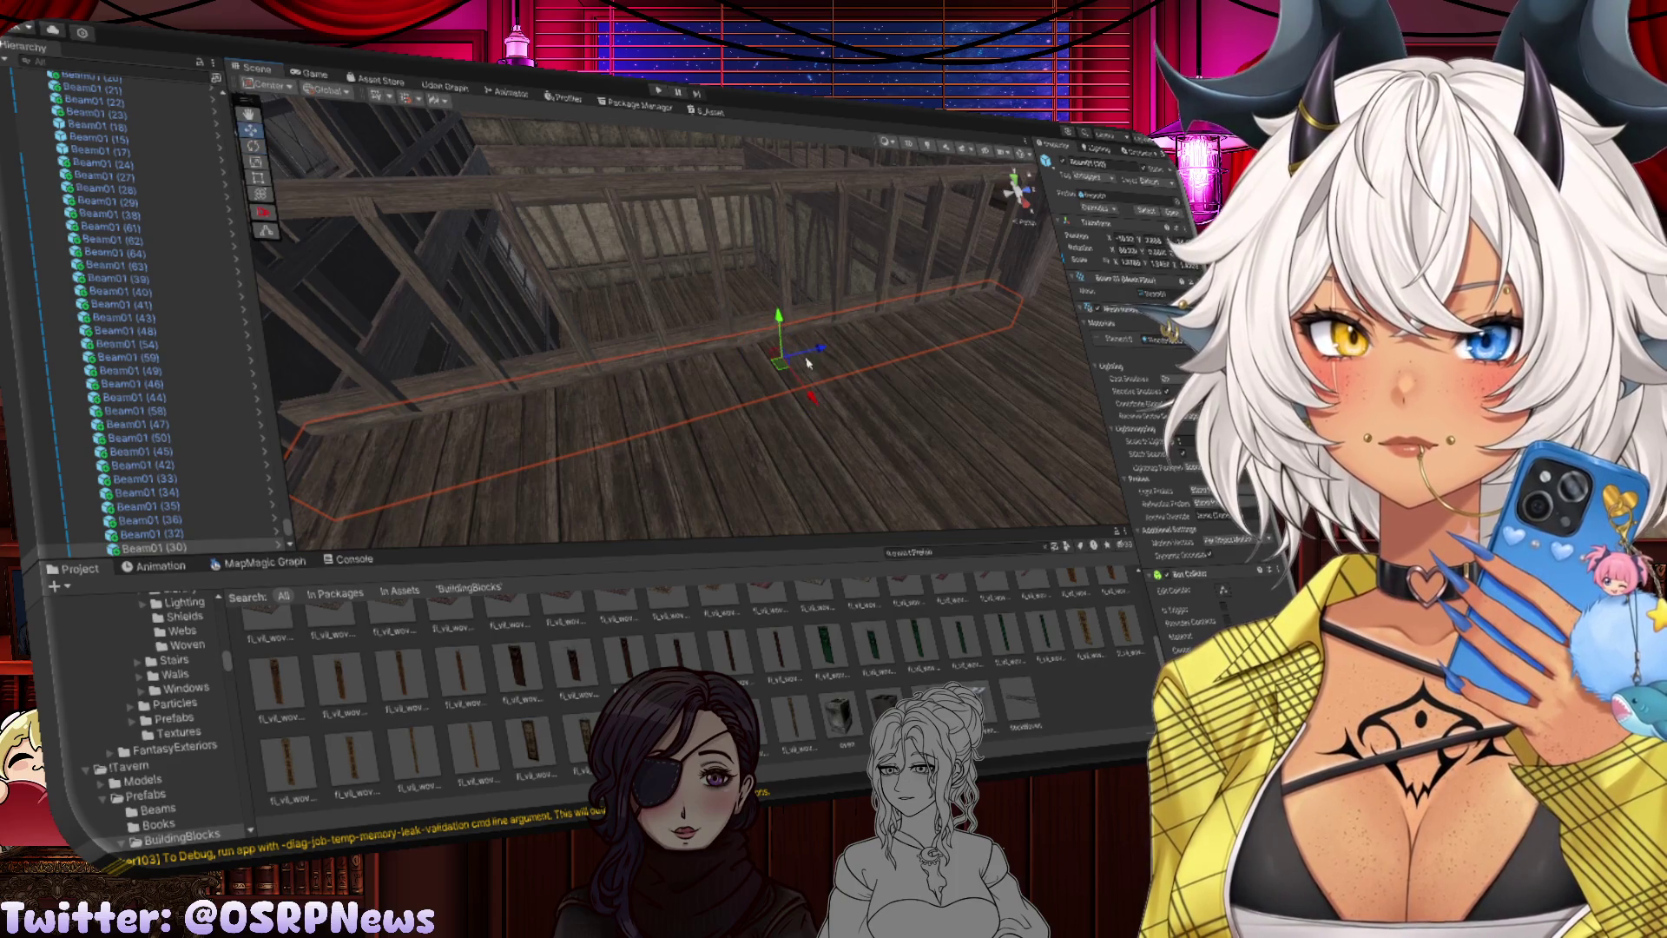
pyautogui.click(807, 363)
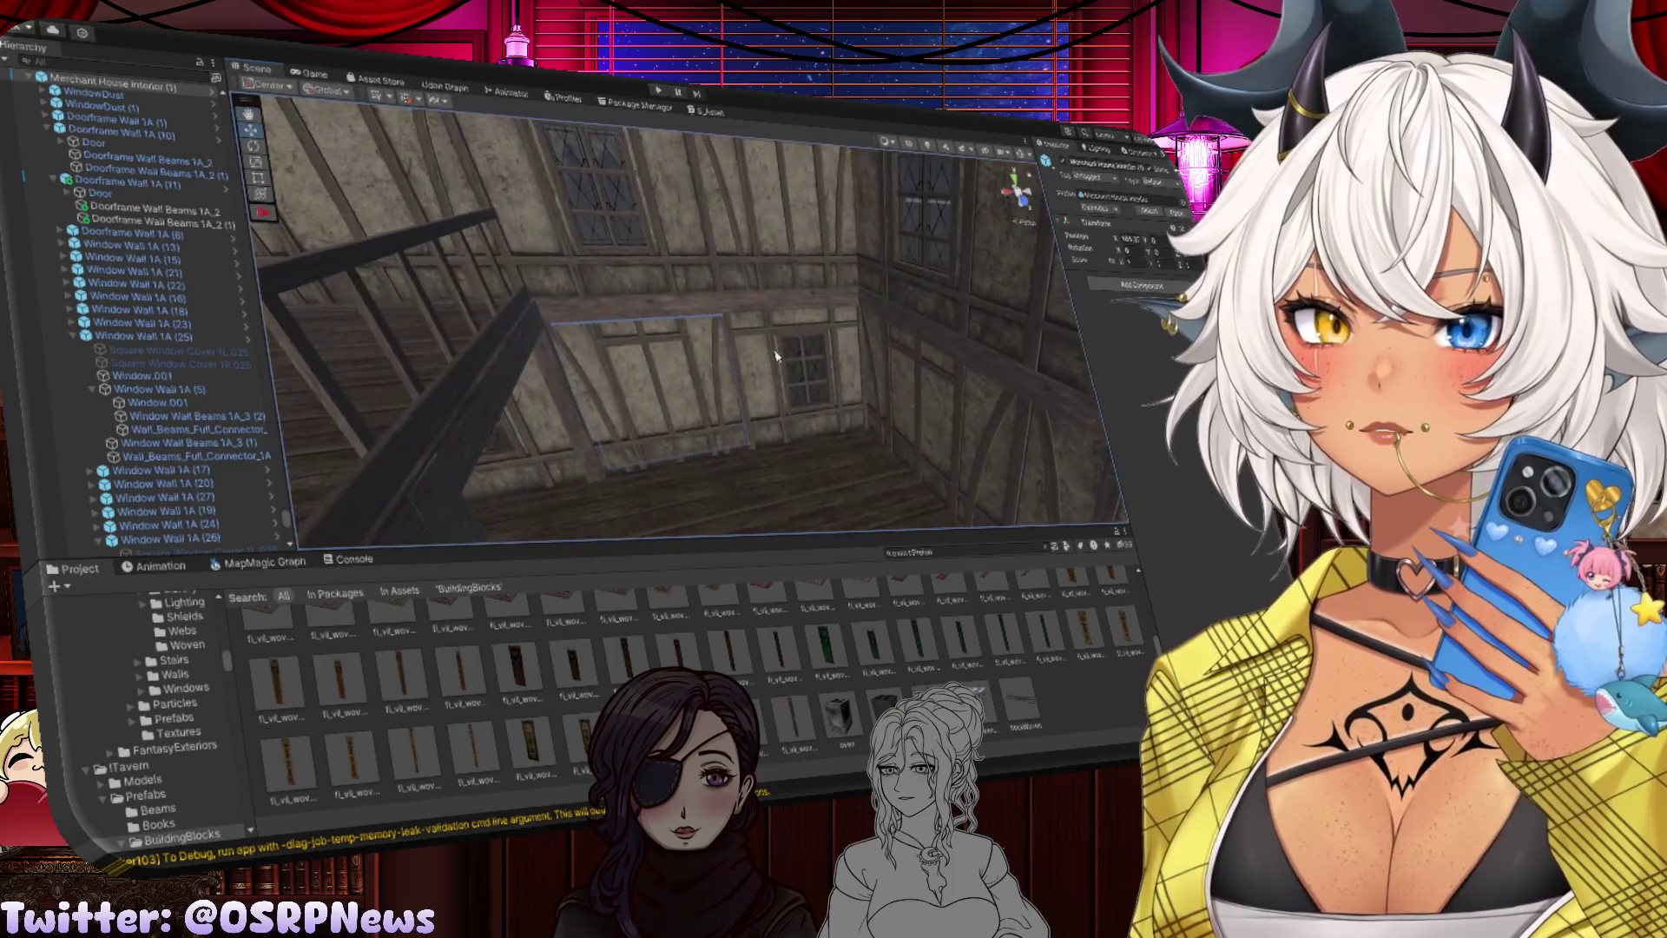
pyautogui.moveTo(770, 350)
pyautogui.mouseDown()
pyautogui.moveTo(721, 254)
pyautogui.moveTo(721, 292)
pyautogui.moveTo(688, 300)
pyautogui.moveTo(460, 269)
pyautogui.mouseUp()
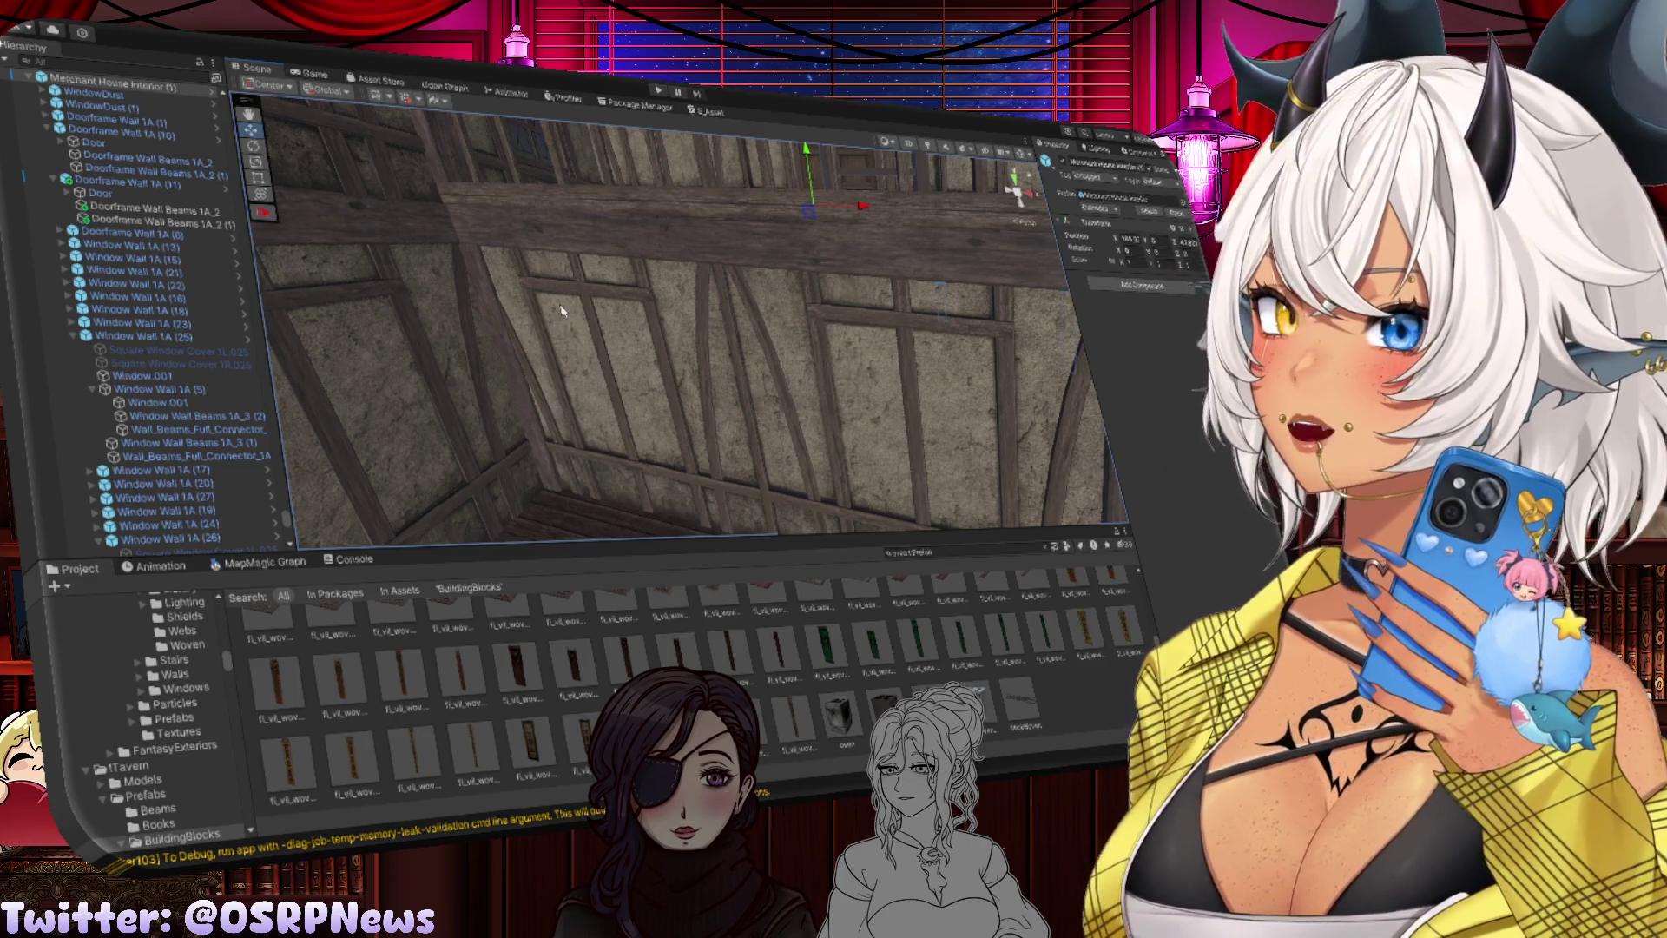
pyautogui.moveTo(560, 308)
pyautogui.mouseDown()
pyautogui.moveTo(752, 362)
pyautogui.moveTo(667, 314)
pyautogui.mouseUp()
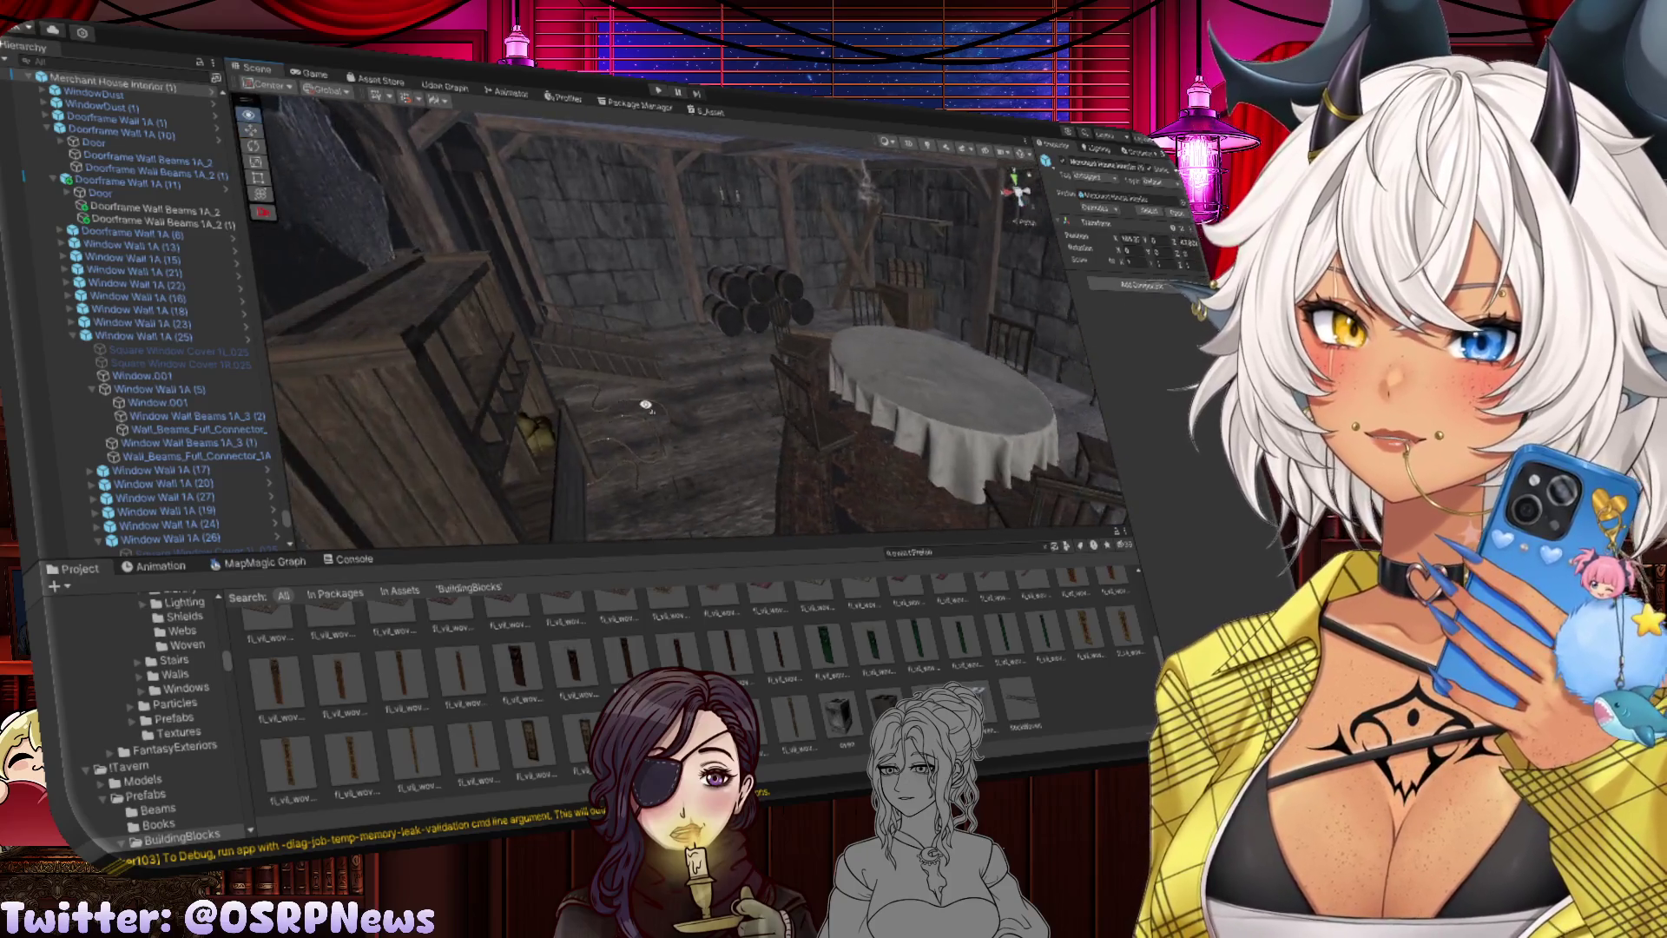
pyautogui.moveTo(645, 405); pyautogui.dragTo(793, 432)
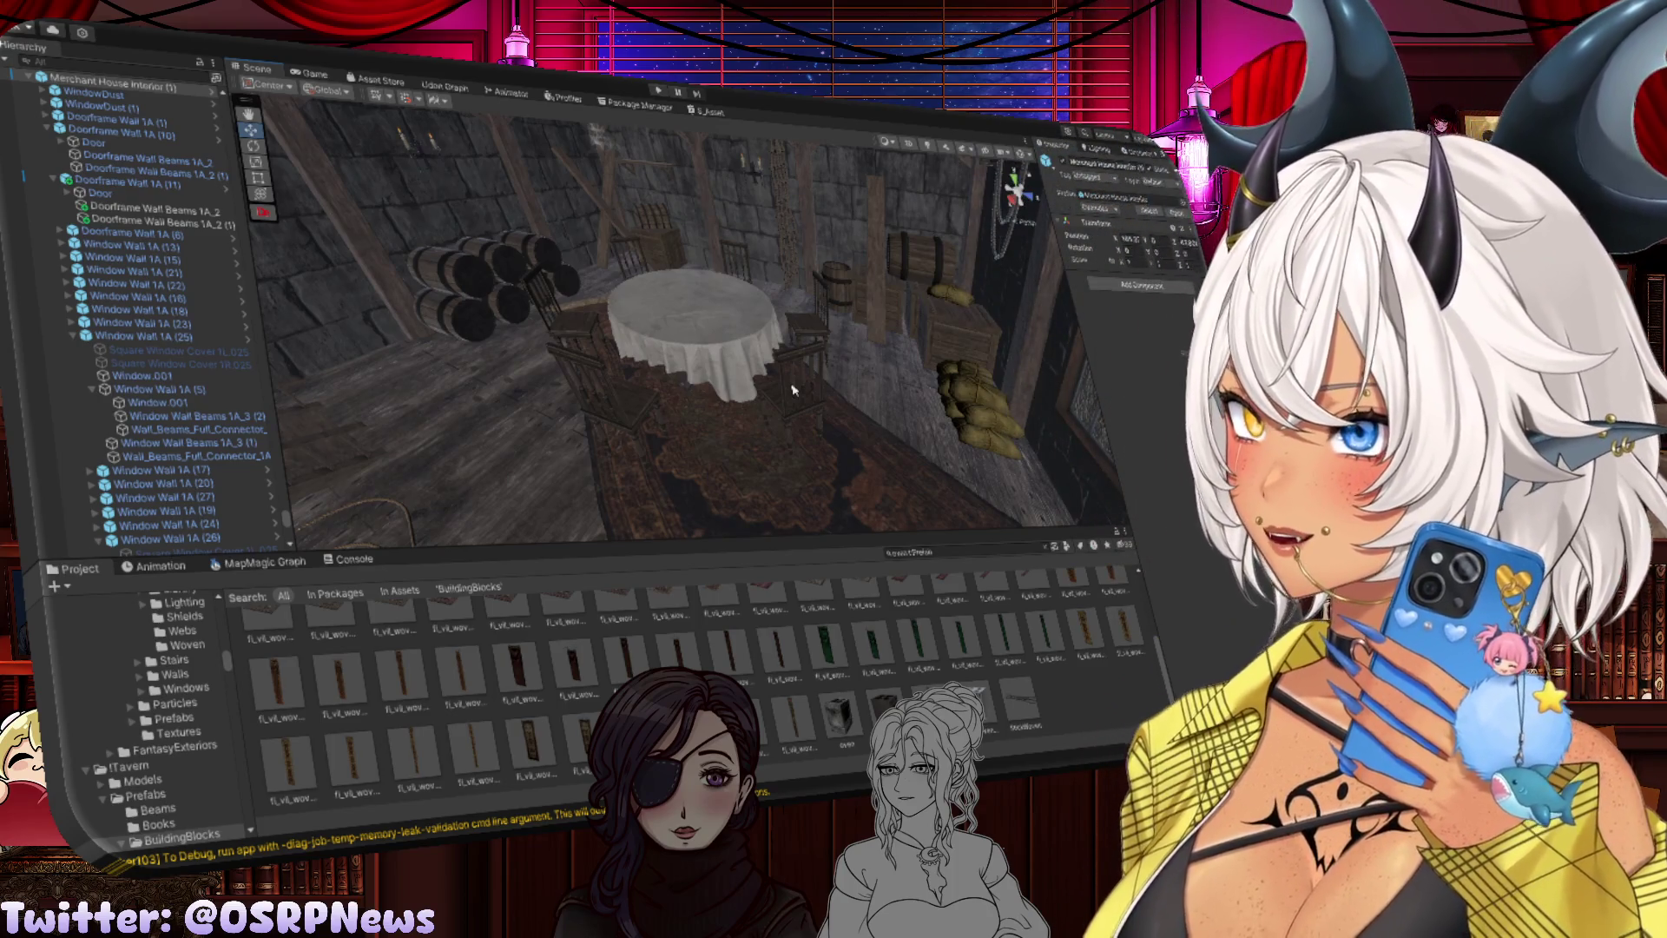
pyautogui.moveTo(703, 333)
pyautogui.mouseDown()
pyautogui.moveTo(606, 354)
pyautogui.moveTo(663, 324)
pyautogui.moveTo(692, 264)
pyautogui.moveTo(667, 208)
pyautogui.mouseUp()
pyautogui.moveTo(835, 369)
pyautogui.mouseDown()
pyautogui.moveTo(681, 369)
pyautogui.moveTo(867, 327)
pyautogui.moveTo(454, 238)
pyautogui.moveTo(592, 425)
pyautogui.moveTo(539, 373)
pyautogui.moveTo(694, 358)
pyautogui.moveTo(353, 361)
pyautogui.moveTo(590, 347)
pyautogui.mouseUp()
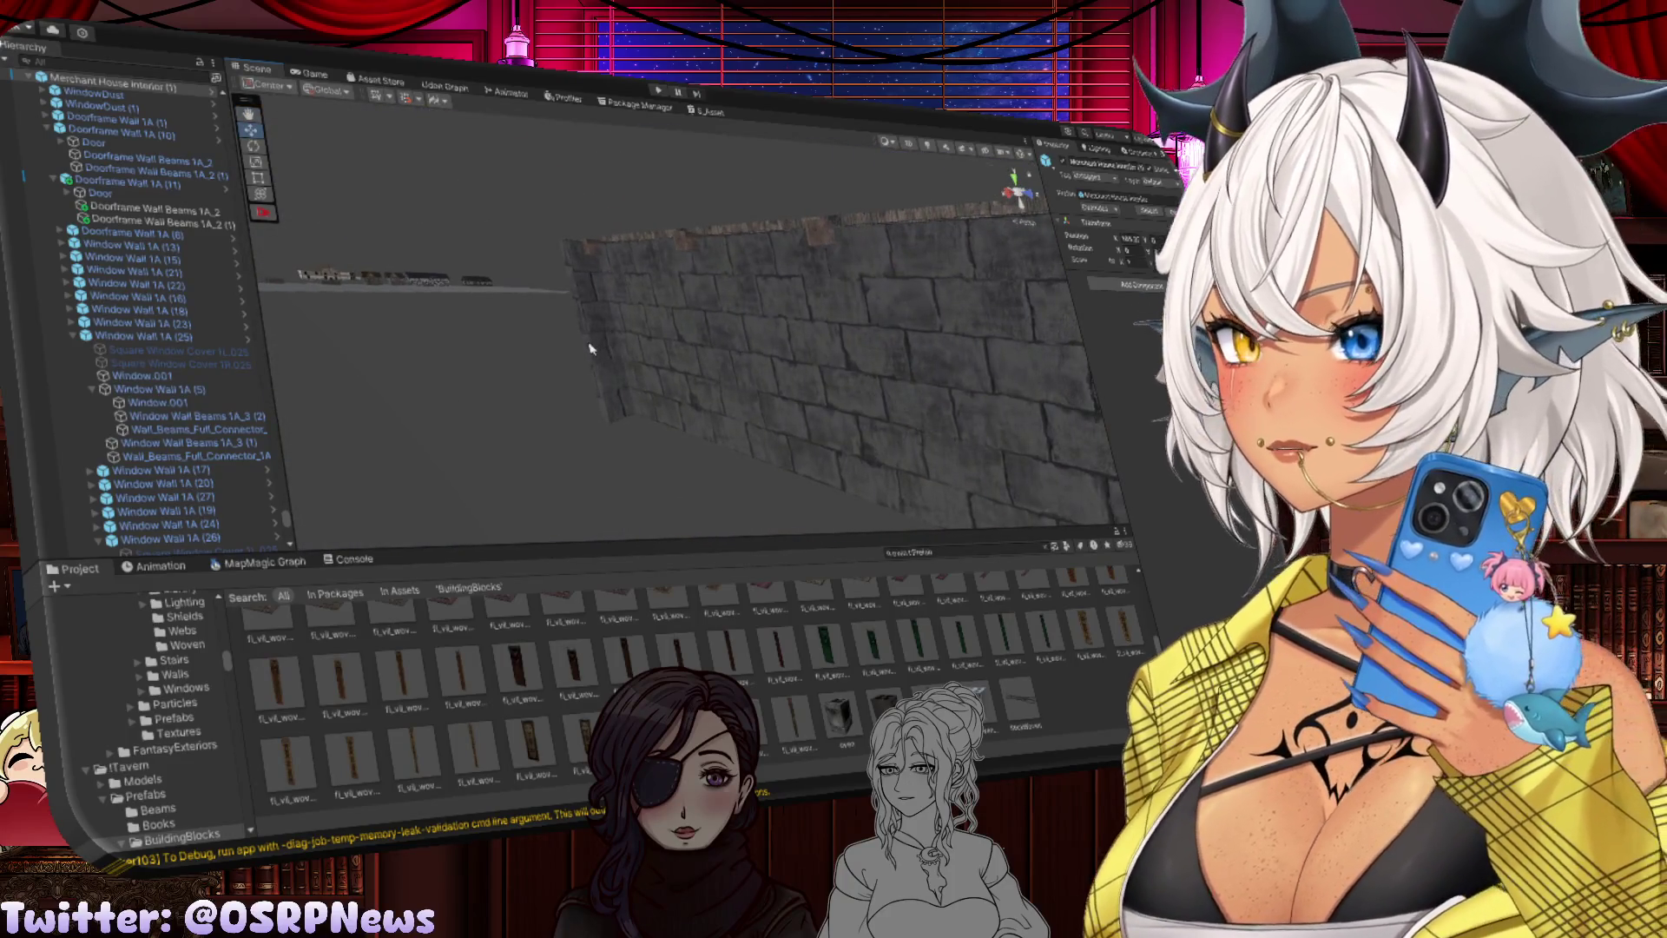
pyautogui.scroll(-10, 605, 347)
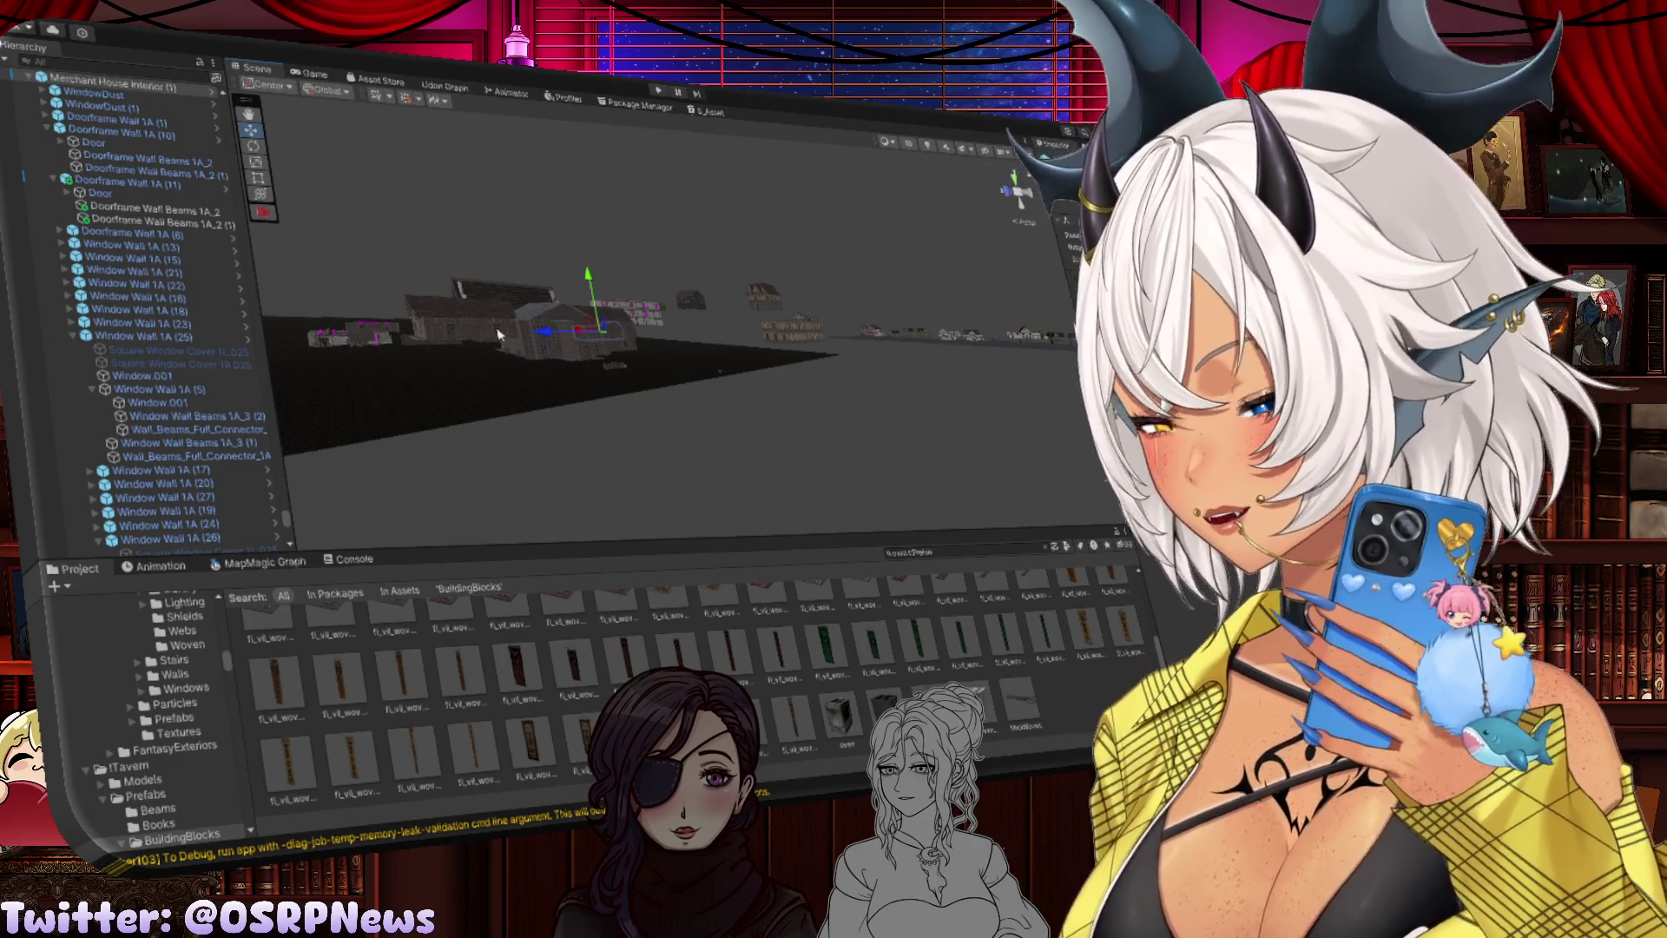
pyautogui.moveTo(615, 412)
pyautogui.mouseDown()
pyautogui.moveTo(495, 352)
pyautogui.moveTo(695, 449)
pyautogui.moveTo(850, 398)
pyautogui.moveTo(758, 472)
pyautogui.moveTo(558, 450)
pyautogui.moveTo(768, 452)
pyautogui.moveTo(849, 518)
pyautogui.moveTo(893, 476)
pyautogui.moveTo(960, 487)
pyautogui.moveTo(781, 464)
pyautogui.moveTo(915, 448)
pyautogui.moveTo(664, 486)
pyautogui.moveTo(599, 408)
pyautogui.moveTo(638, 430)
pyautogui.mouseUp()
pyautogui.scroll(10, 758, 471)
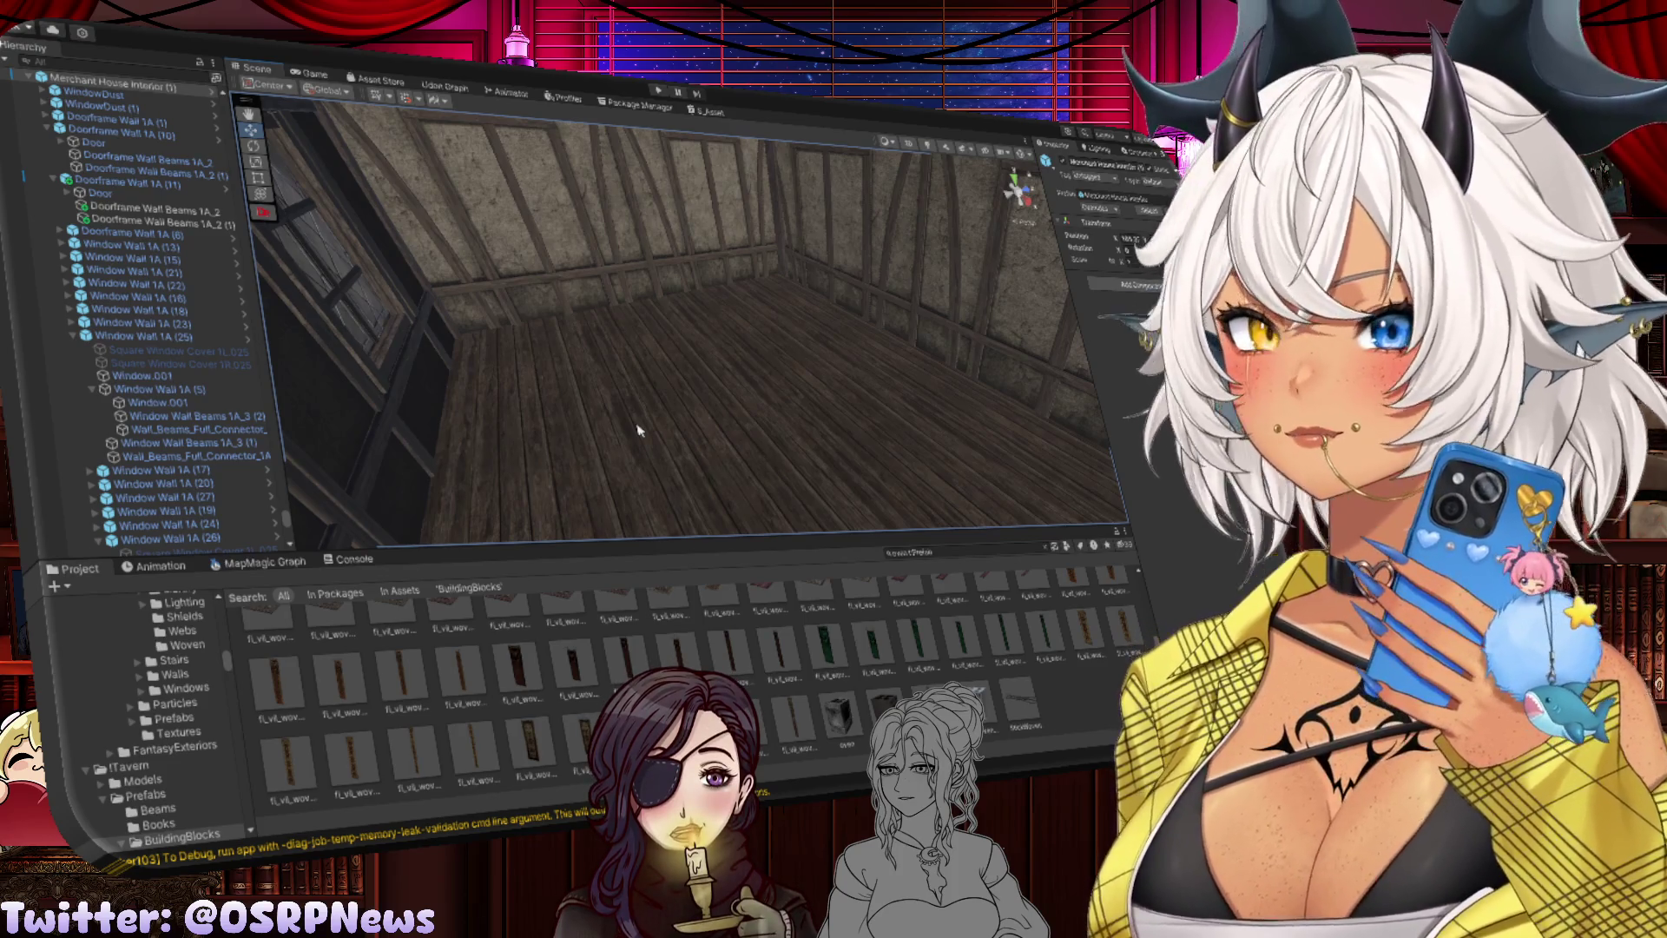
pyautogui.moveTo(778, 458)
pyautogui.mouseDown()
pyautogui.moveTo(796, 383)
pyautogui.moveTo(858, 411)
pyautogui.moveTo(849, 392)
pyautogui.moveTo(647, 390)
pyautogui.mouseUp()
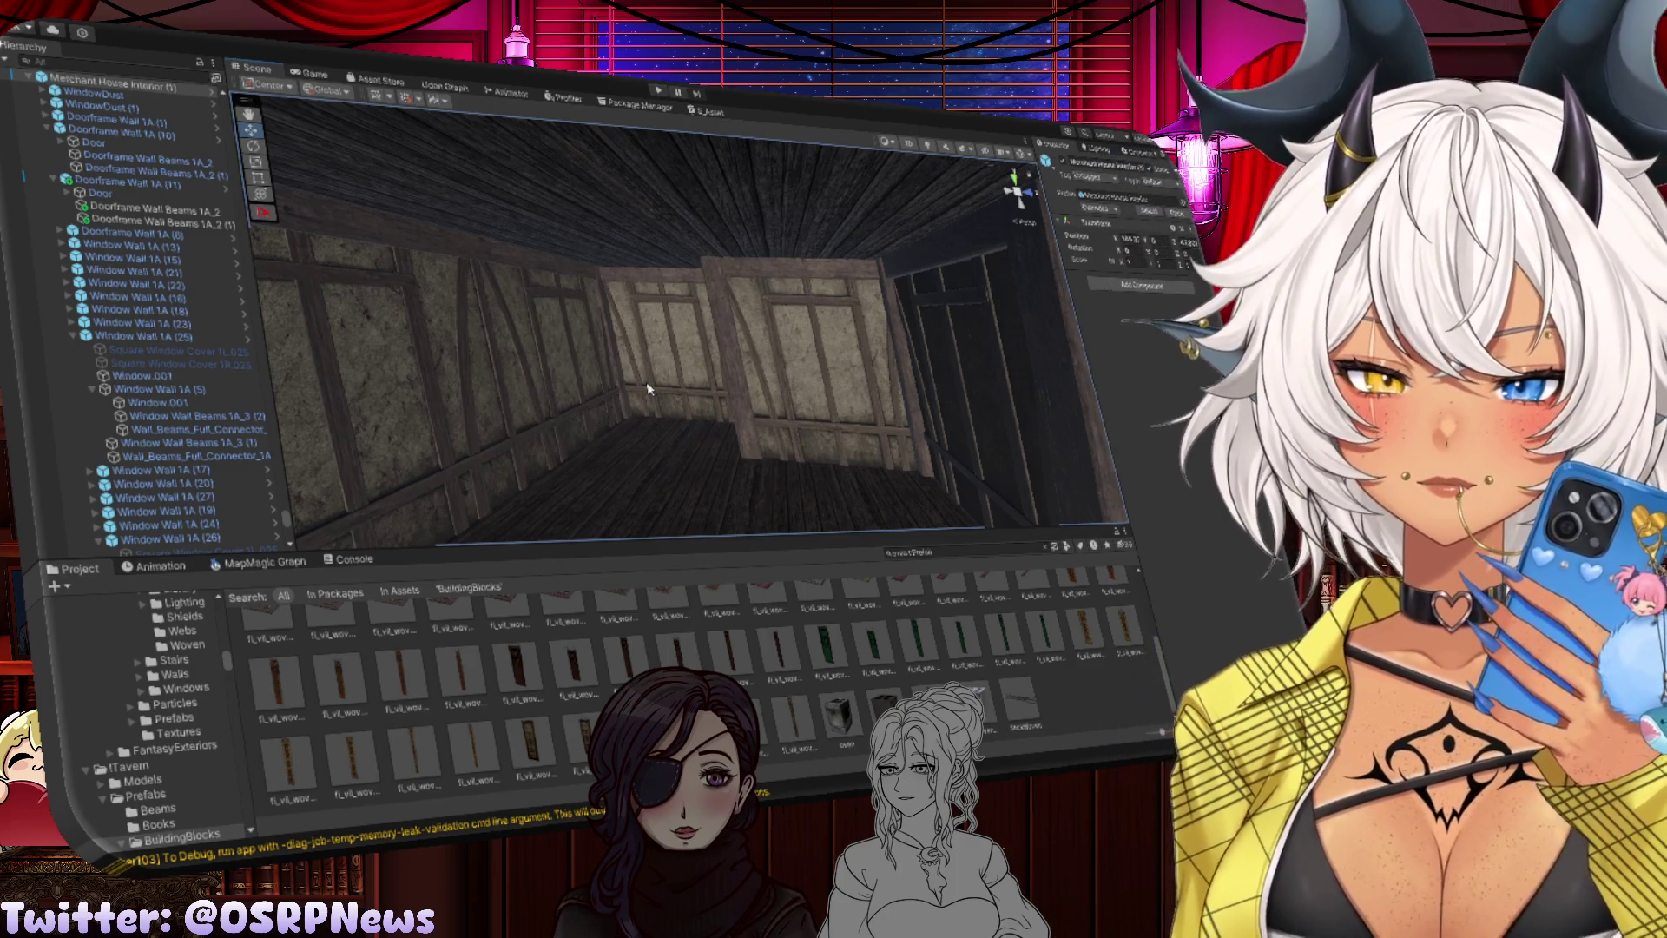
pyautogui.moveTo(833, 387)
pyautogui.mouseDown()
pyautogui.moveTo(668, 447)
pyautogui.moveTo(586, 405)
pyautogui.moveTo(663, 346)
pyautogui.moveTo(876, 356)
pyautogui.moveTo(297, 346)
pyautogui.moveTo(840, 363)
pyautogui.moveTo(867, 343)
pyautogui.mouseUp()
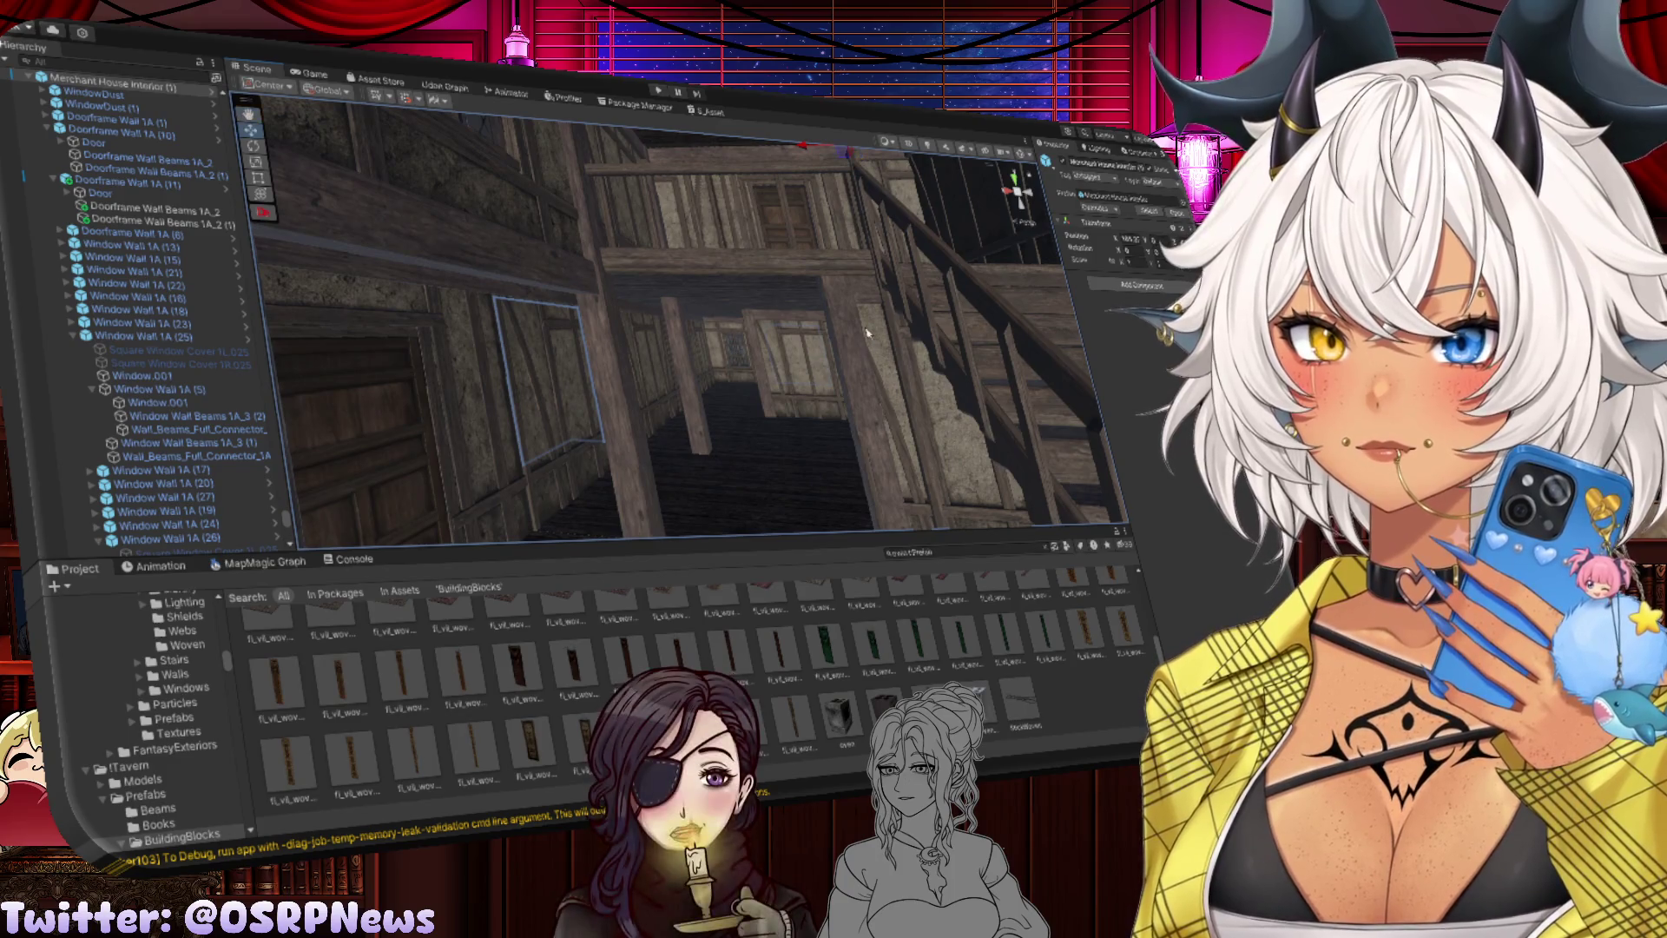